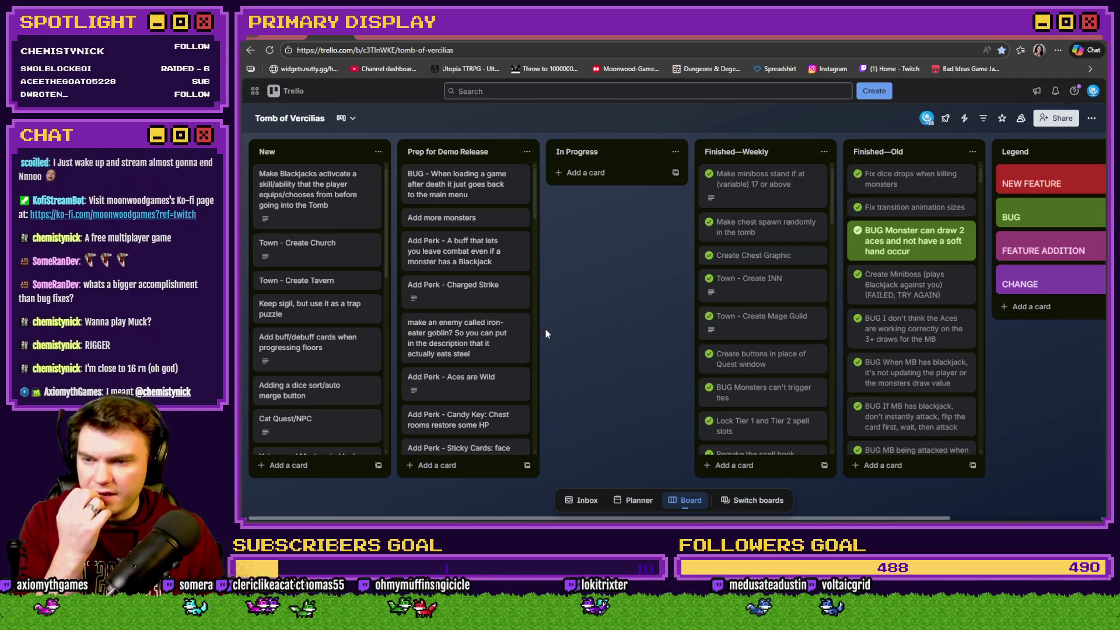
# Open the Add Perk - Axel's Cheese card to read its +HP or Def description, then close it
pyautogui.scroll(-1, 502, 327)
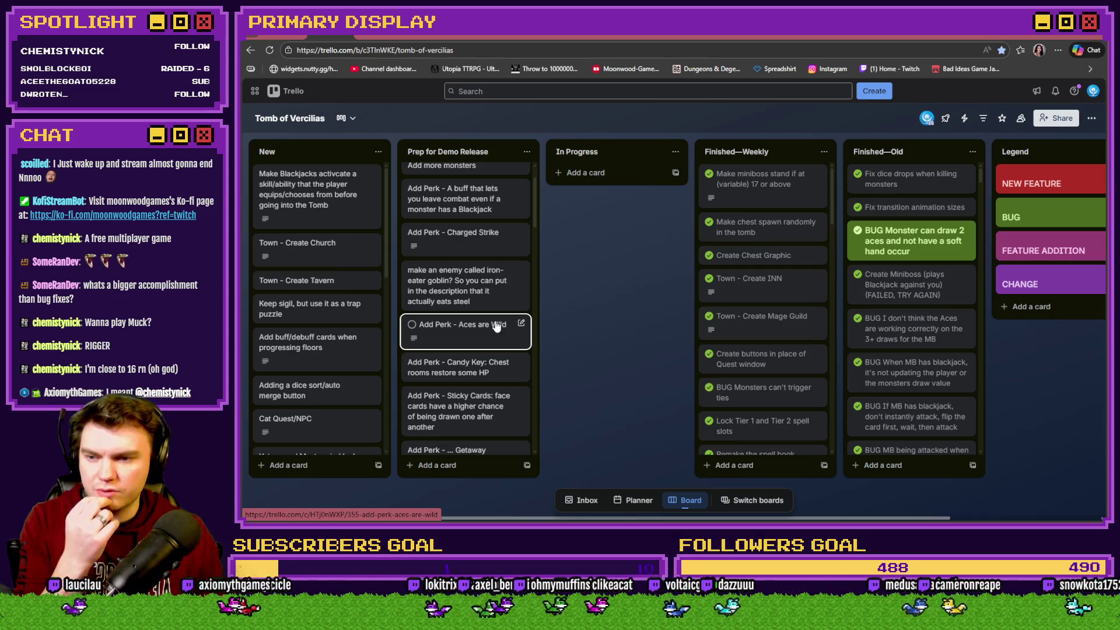
pyautogui.scroll(-1, 496, 327)
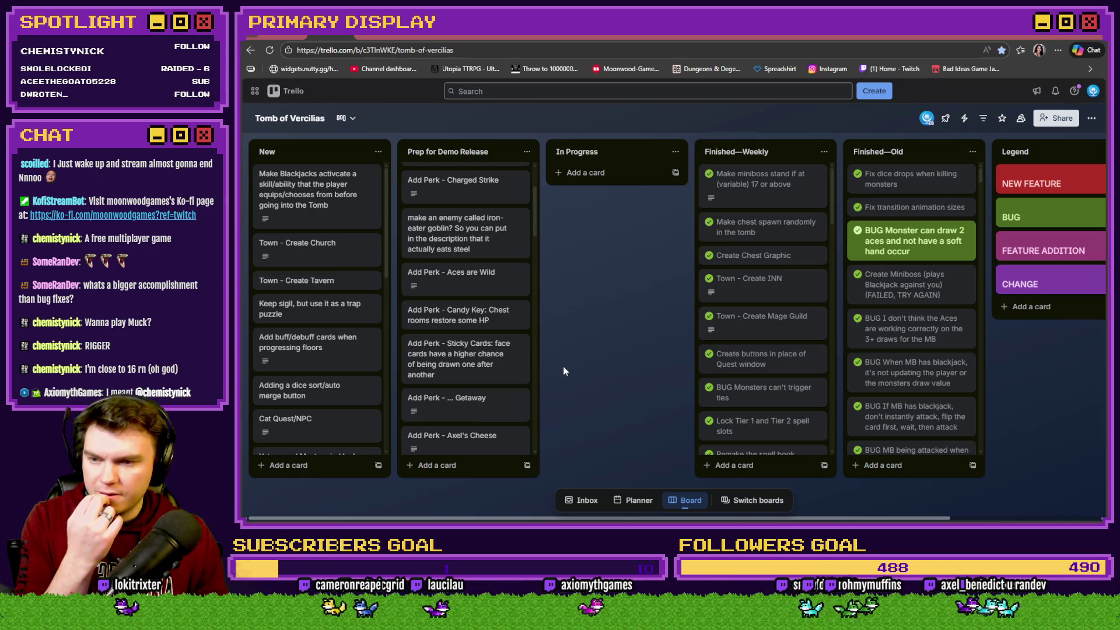
pyautogui.scroll(-2, 493, 371)
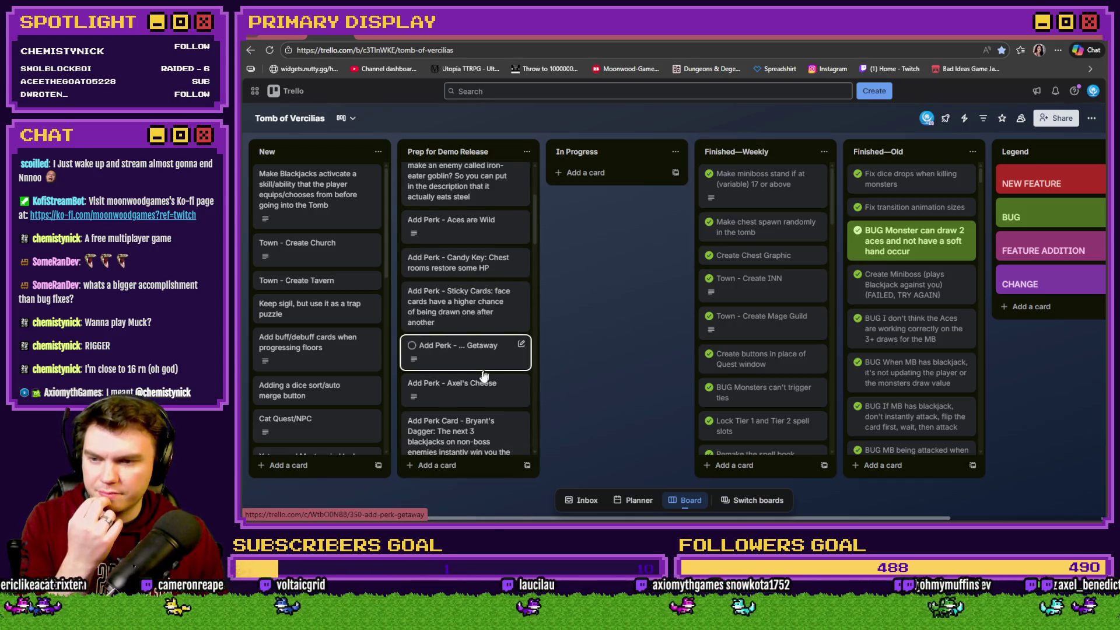
pyautogui.click(478, 342)
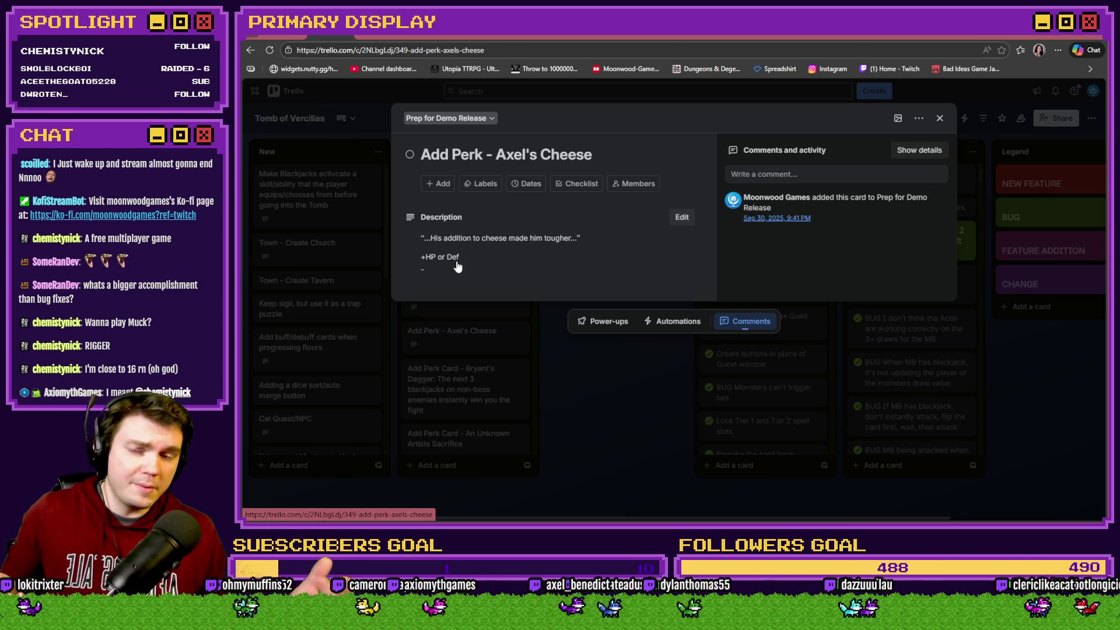
pyautogui.click(621, 420)
# Mark the Axel's Cheese card complete and drag it down among the finished cards
pyautogui.click(412, 331)
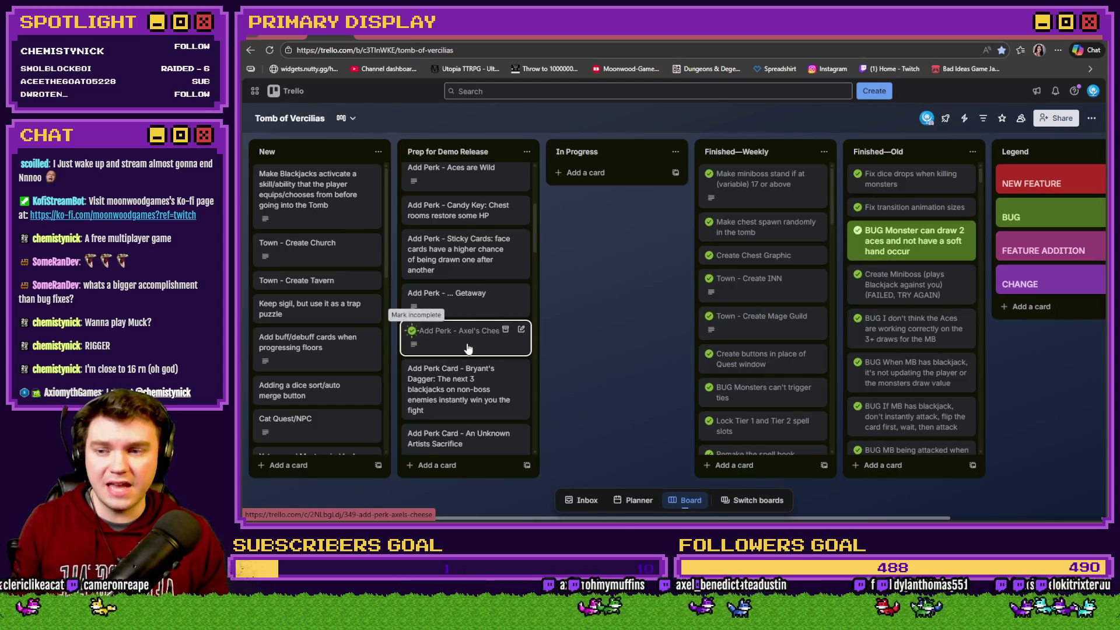
pyautogui.moveTo(468, 348)
pyautogui.mouseDown()
pyautogui.moveTo(465, 449)
pyautogui.moveTo(464, 431)
pyautogui.mouseUp()
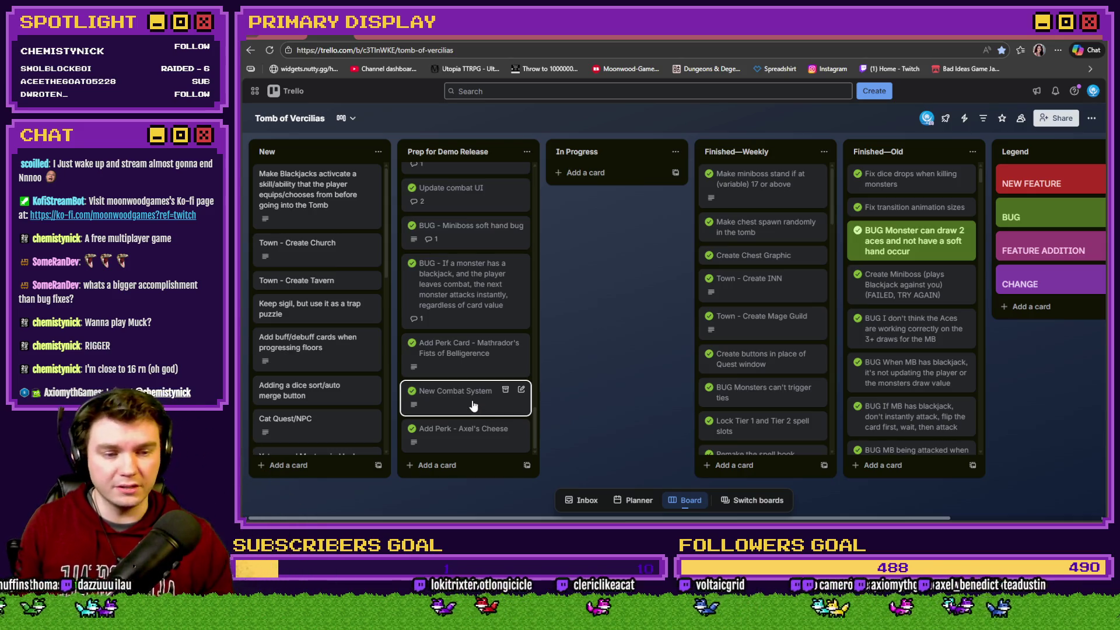
pyautogui.scroll(5, 472, 406)
pyautogui.scroll(10, 490, 408)
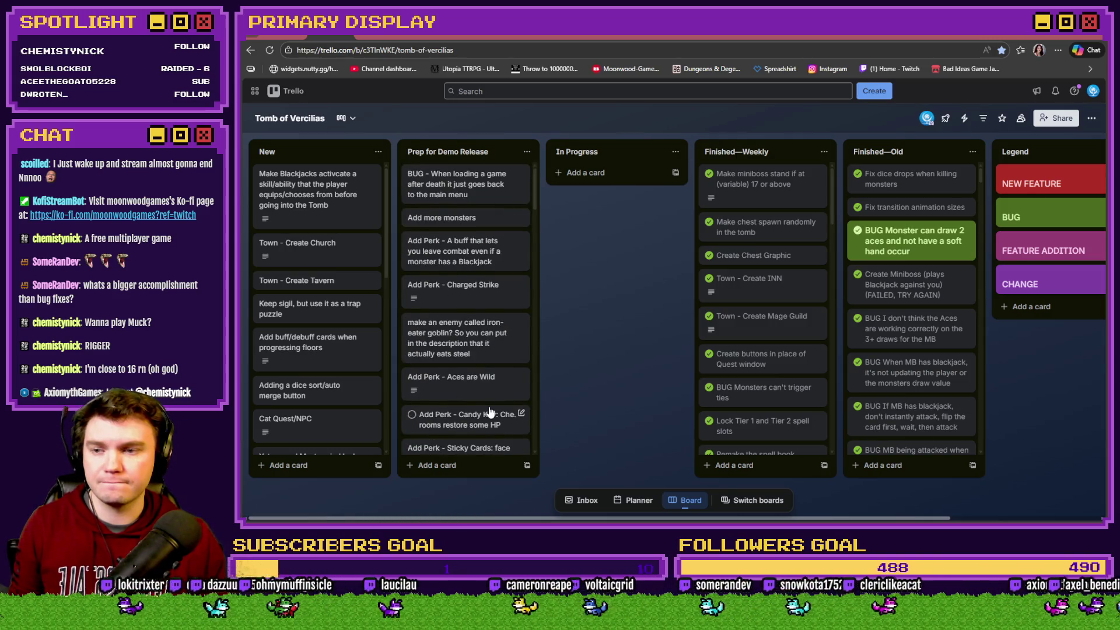
pyautogui.scroll(-3, 490, 413)
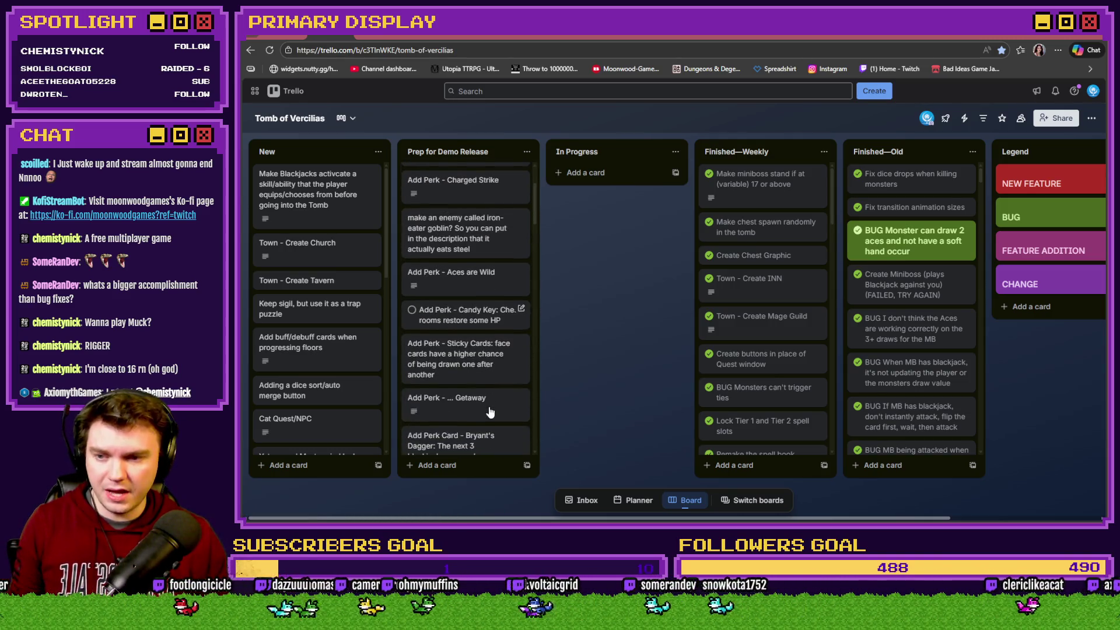
pyautogui.scroll(-1, 490, 413)
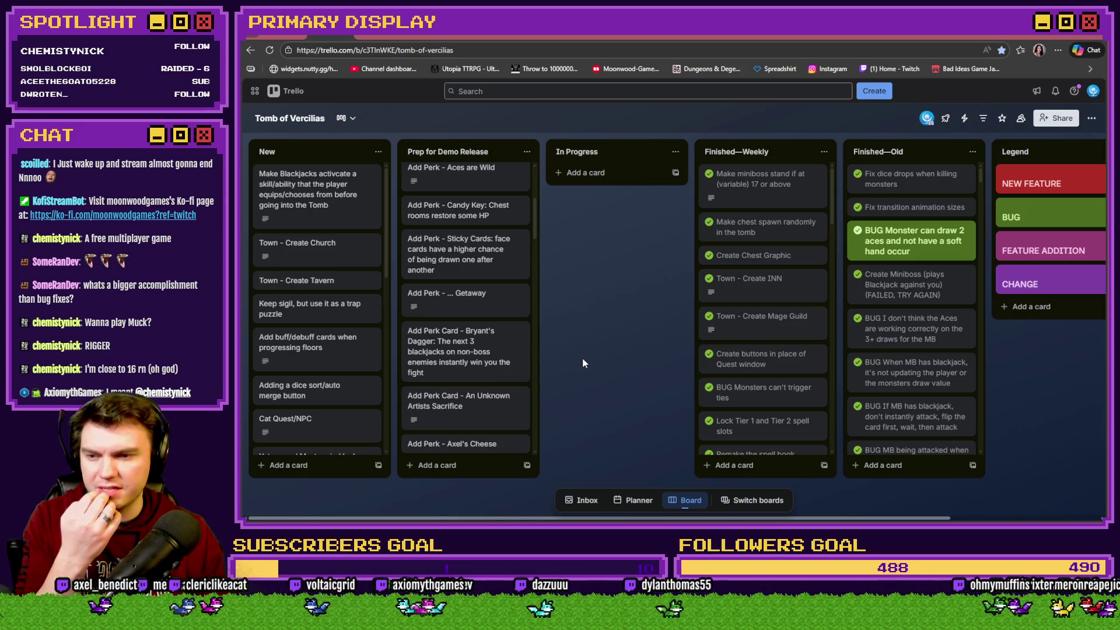
pyautogui.click(461, 357)
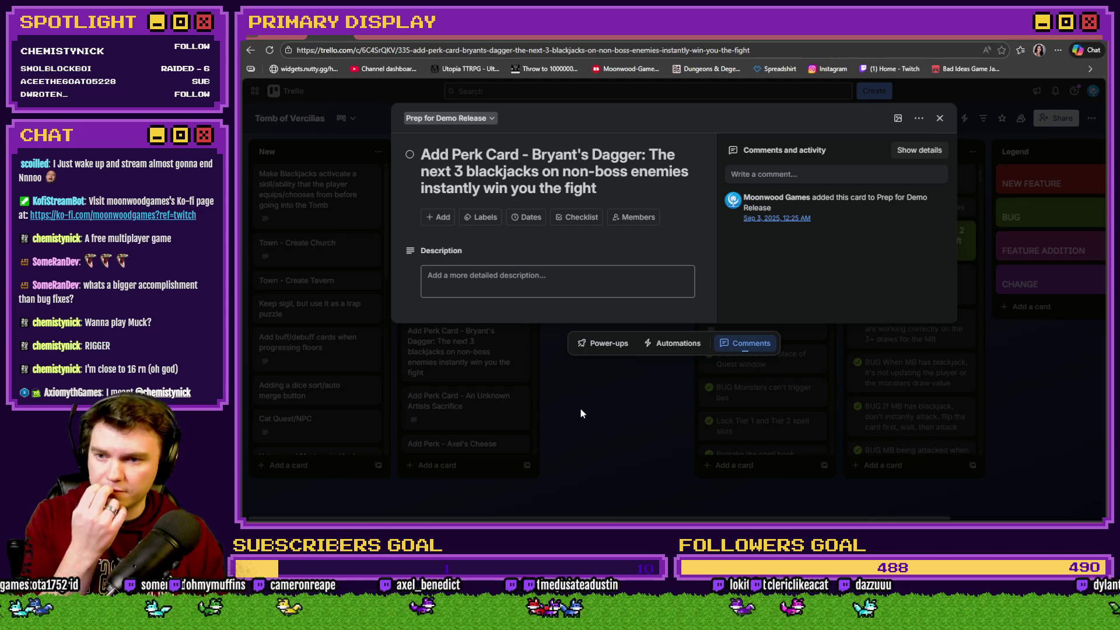
pyautogui.click(580, 408)
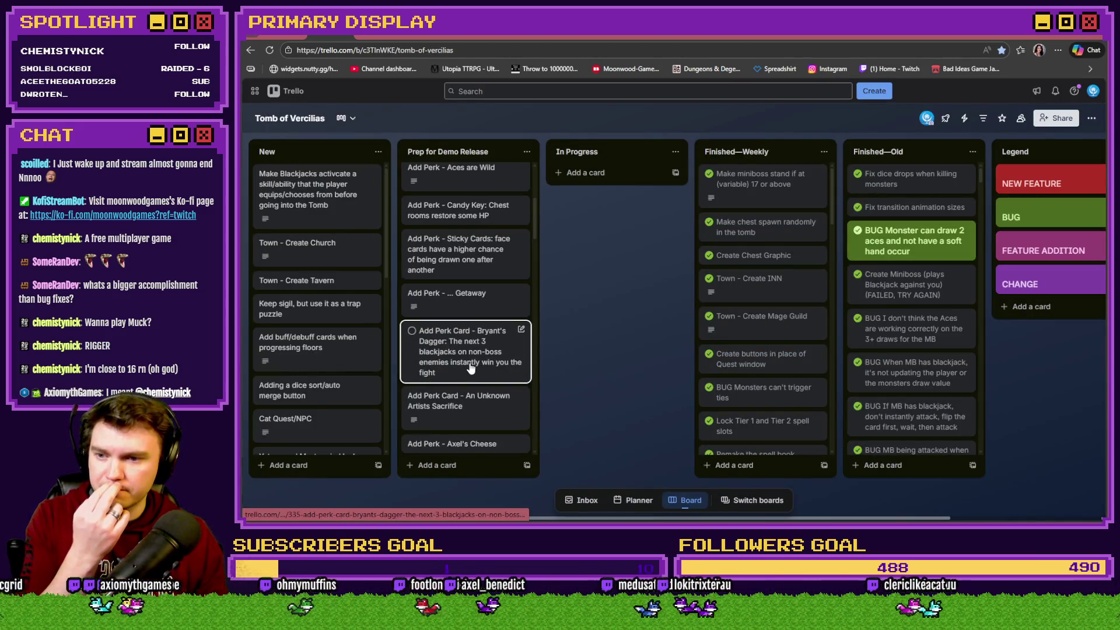
pyautogui.click(465, 402)
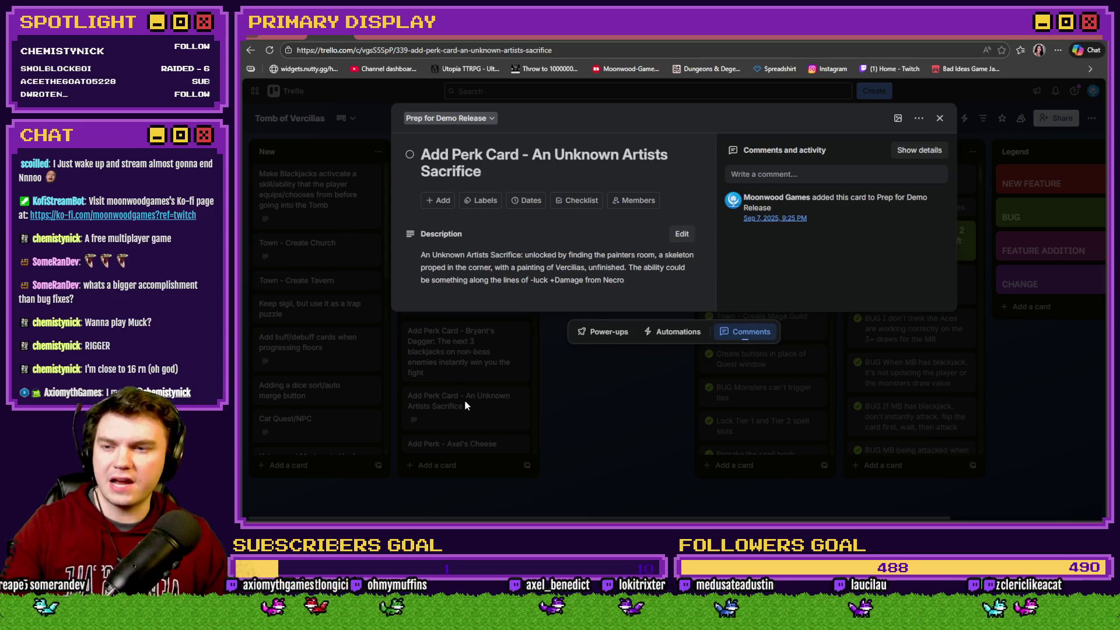
pyautogui.click(468, 401)
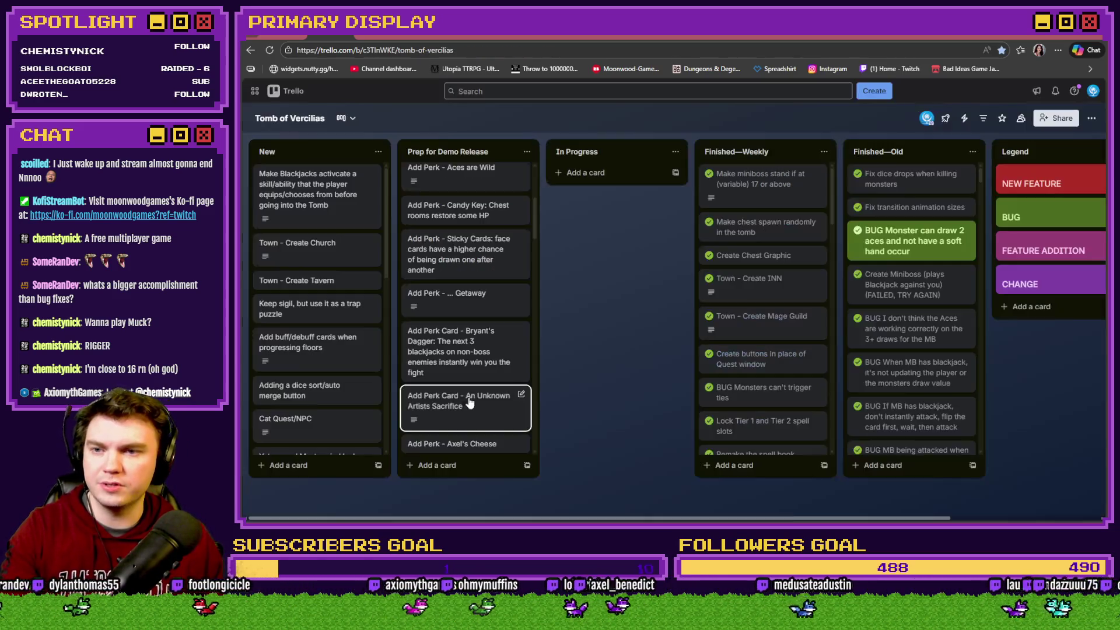
pyautogui.scroll(-3, 469, 401)
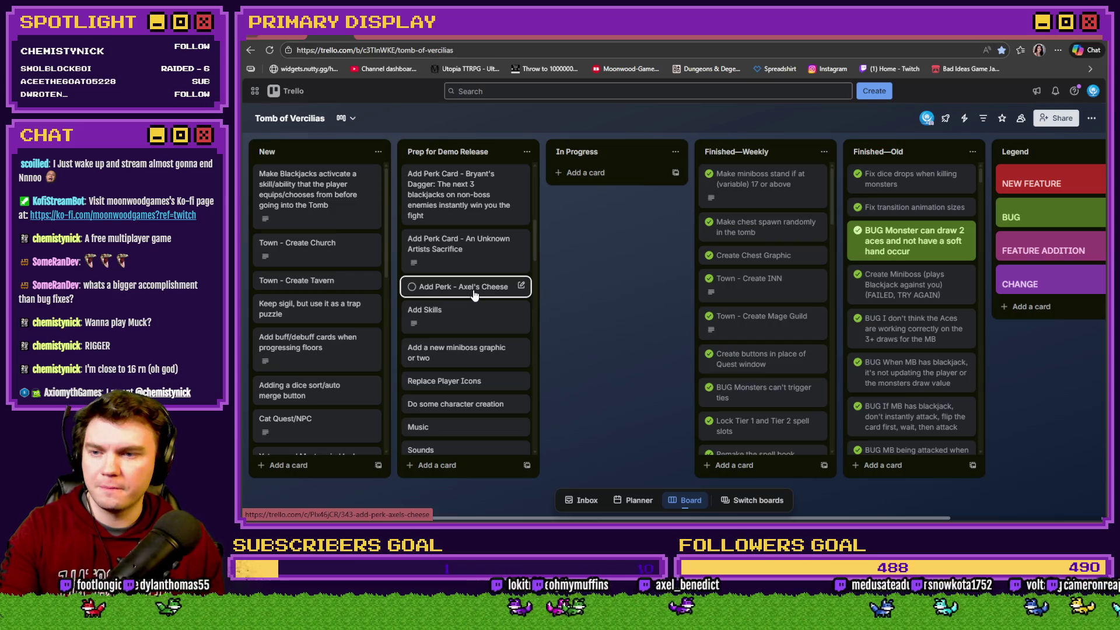
# Archive, then permanently delete, the empty duplicate Add Perk - Axel's Cheese card
pyautogui.click(473, 291)
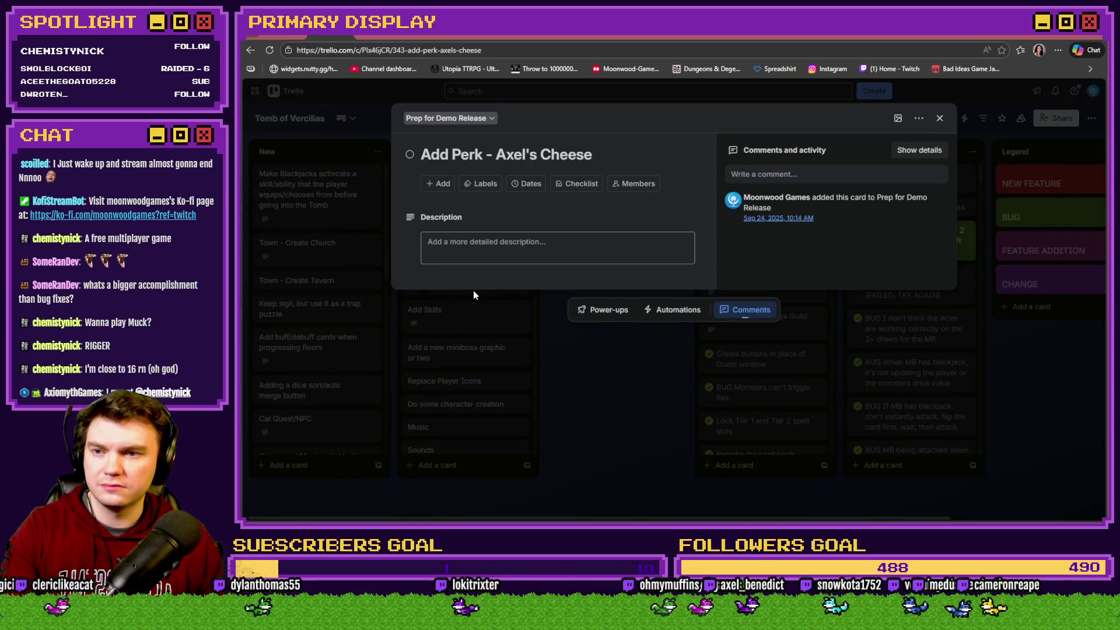
pyautogui.click(473, 290)
pyautogui.click(491, 293)
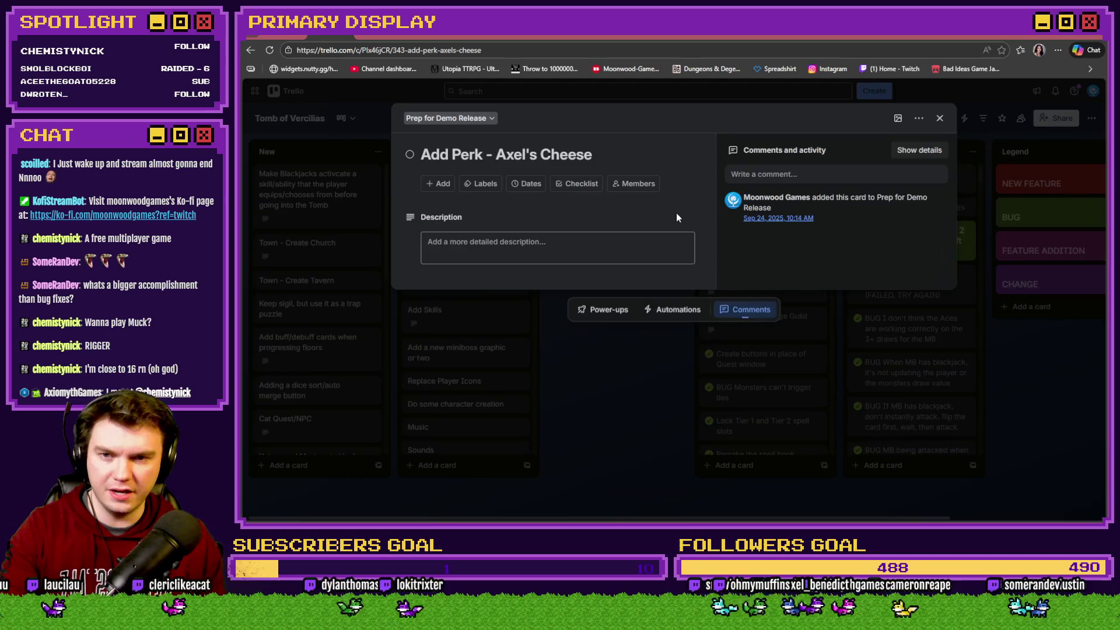
pyautogui.click(918, 118)
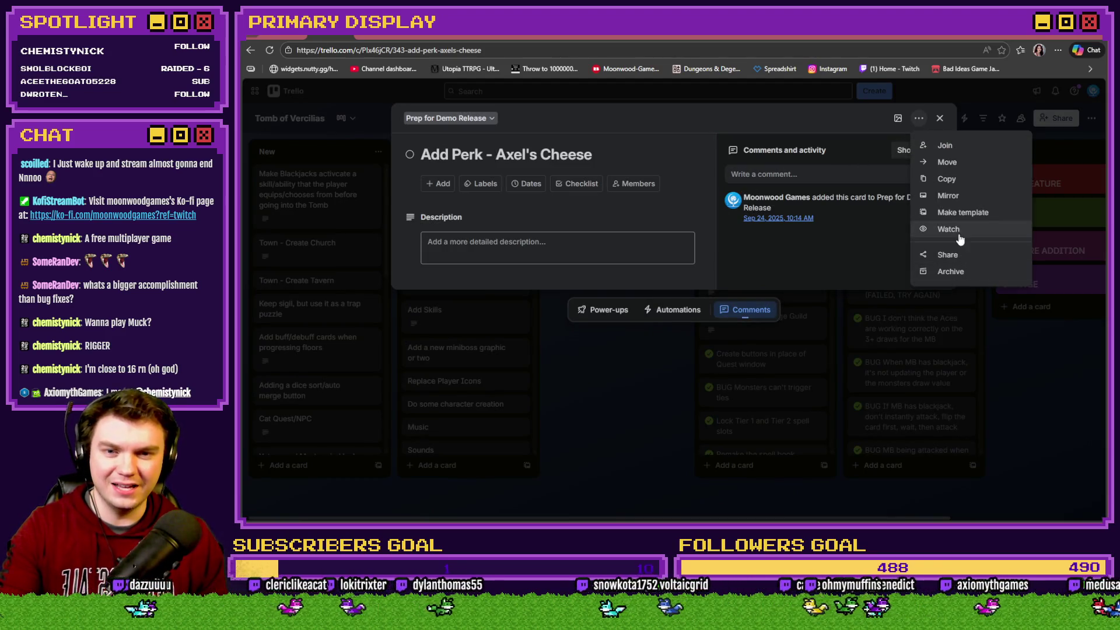
pyautogui.click(956, 271)
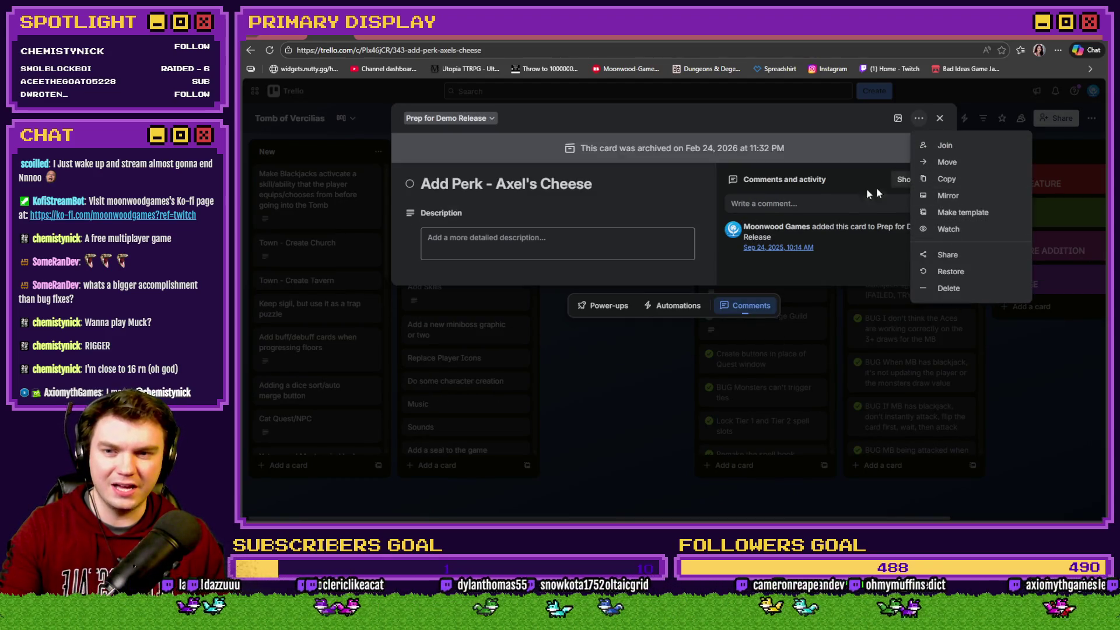
pyautogui.click(799, 119)
pyautogui.click(919, 118)
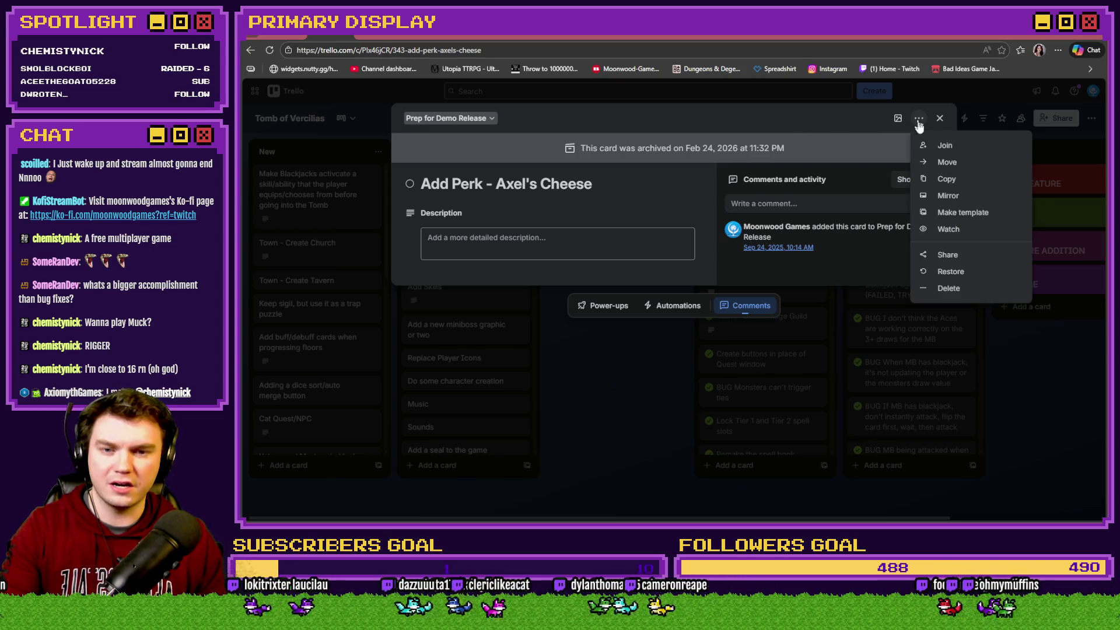
pyautogui.click(973, 297)
pyautogui.click(968, 204)
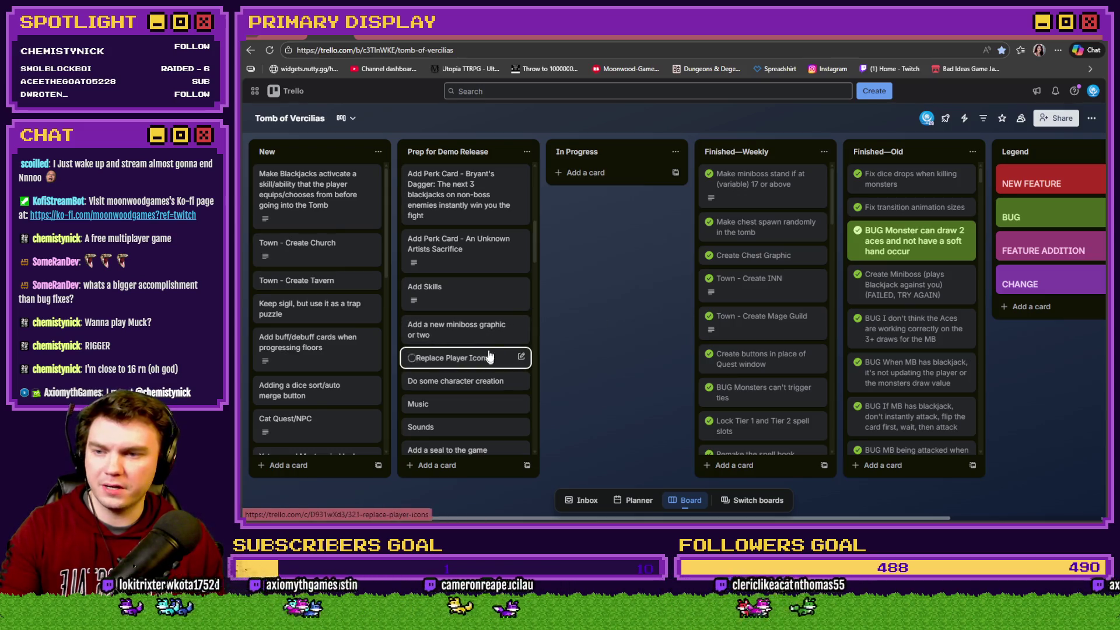
pyautogui.scroll(-1, 461, 289)
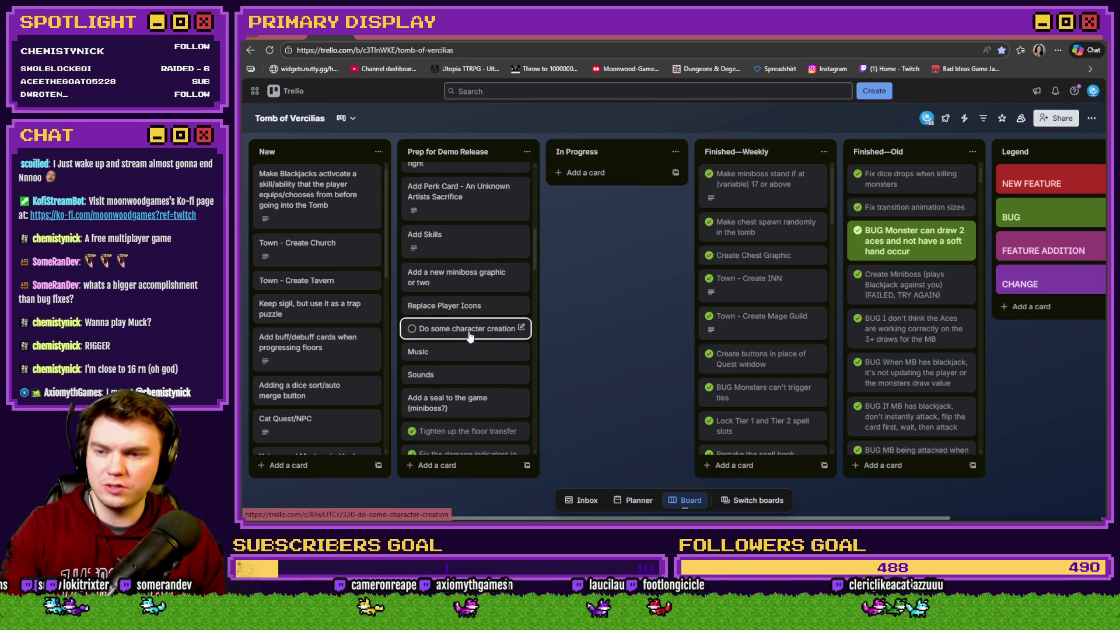
pyautogui.scroll(-1, 469, 336)
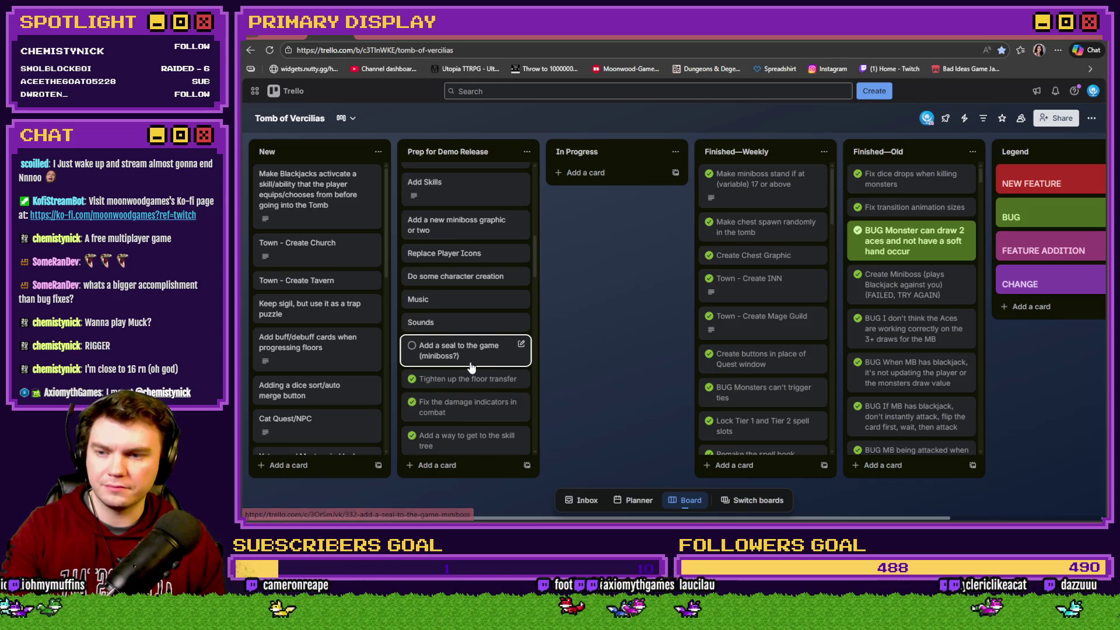
pyautogui.scroll(7, 471, 366)
pyautogui.scroll(2, 471, 367)
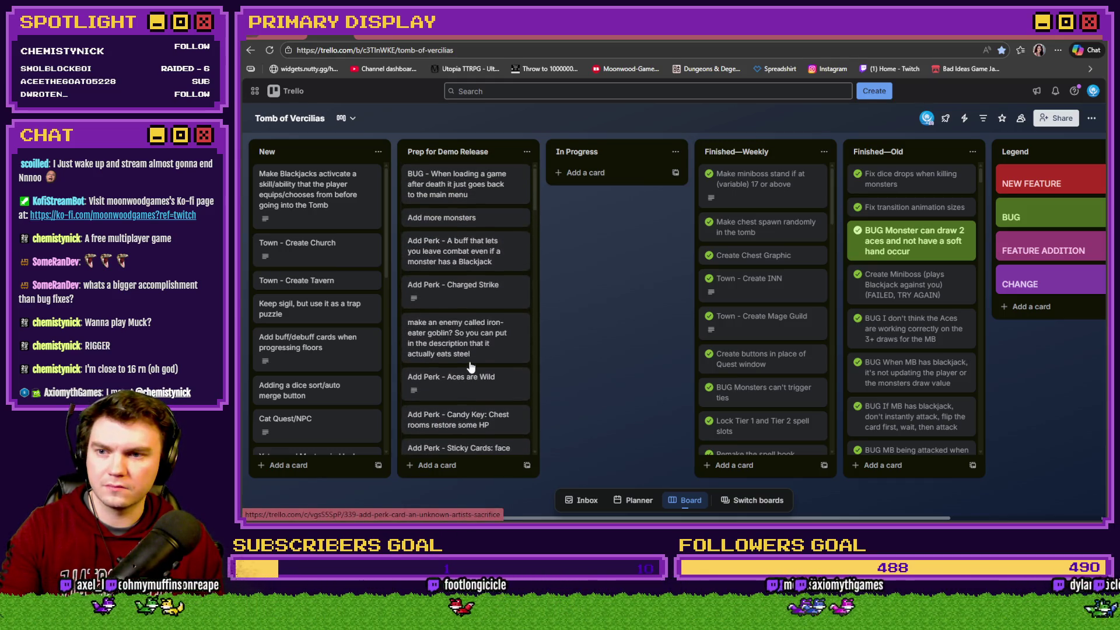
pyautogui.click(481, 297)
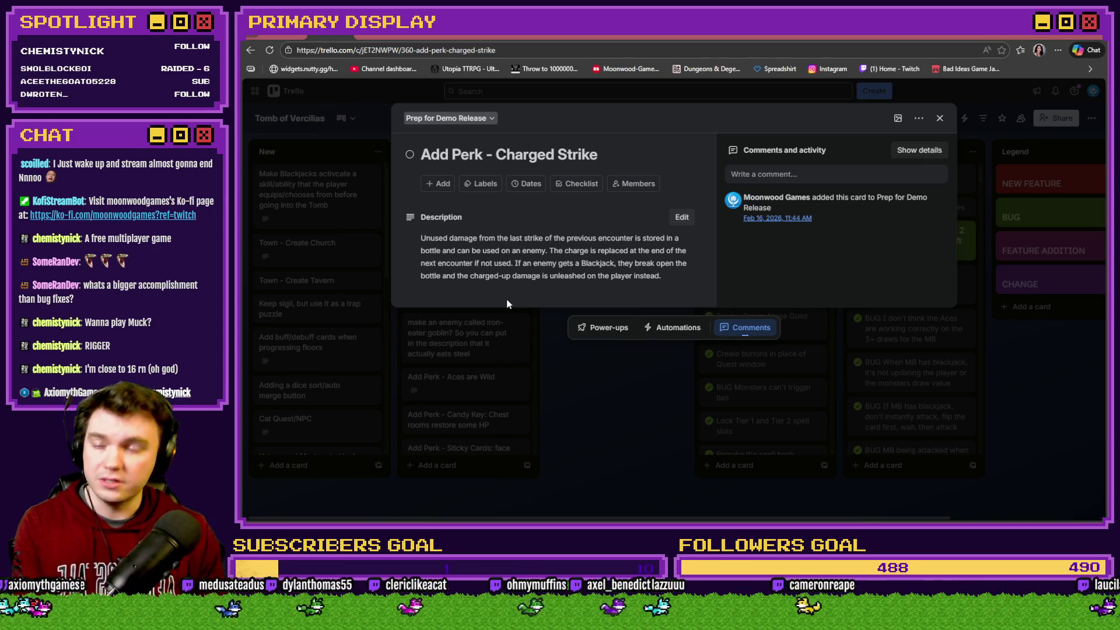
pyautogui.click(597, 399)
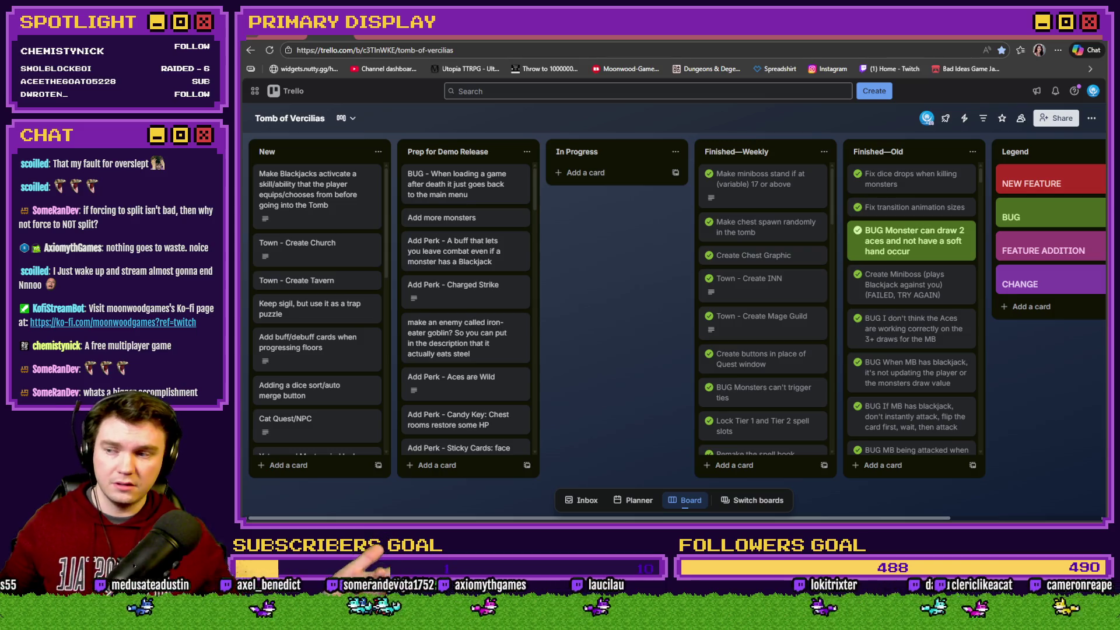
pyautogui.hotkey('alt', 'Tab')
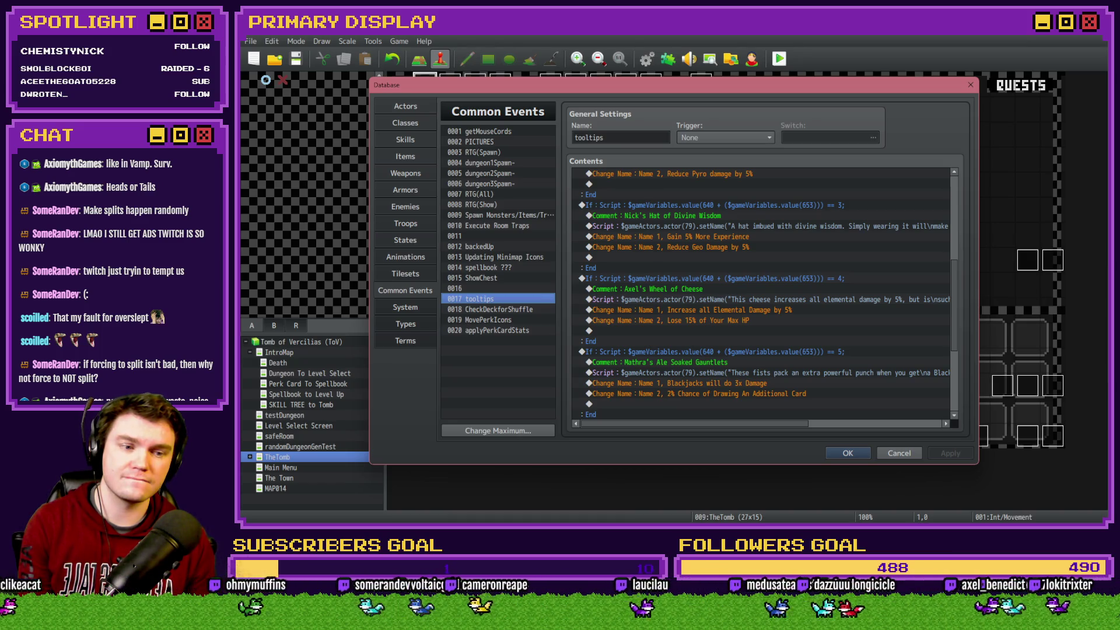
# Switch from the RPG Maker tooltips common event back to the Trello board
pyautogui.hotkey('alt', 'Tab')
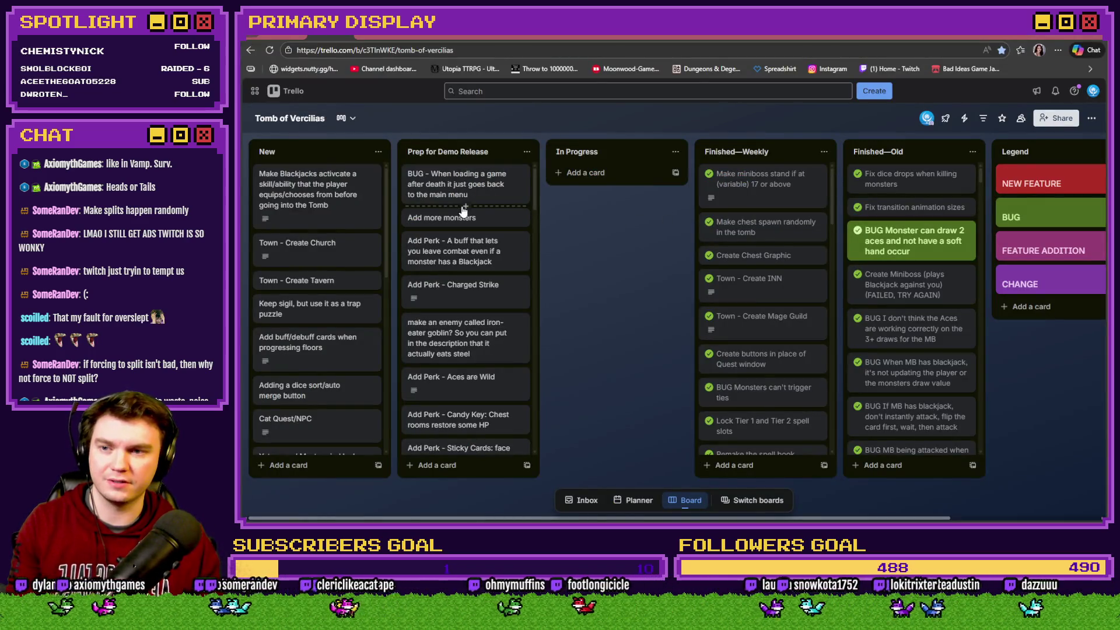
# Add an 'Add Perk - Heads or Tails' card to Prep for Demo Release and open its description
pyautogui.doubleClick(466, 228)
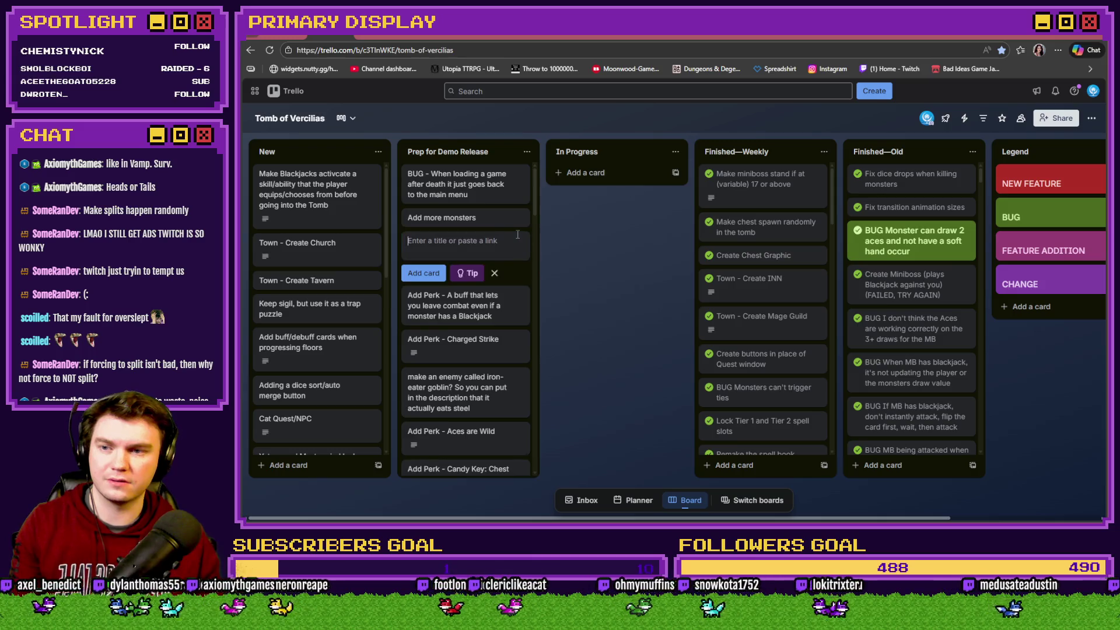
pyautogui.write('Add Perk')
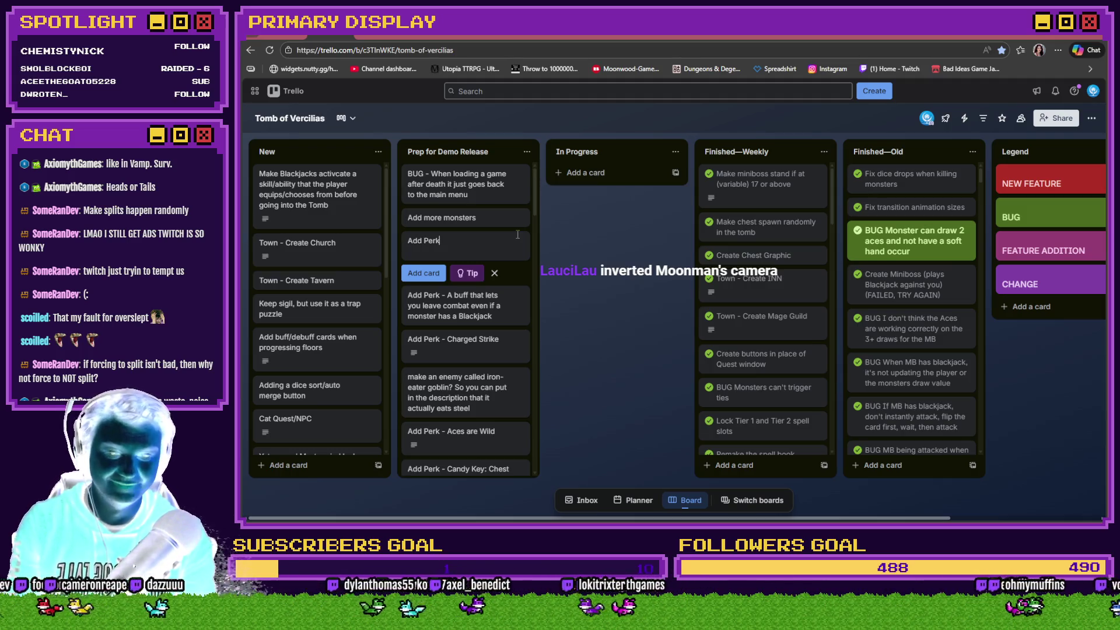
pyautogui.write(' - ')
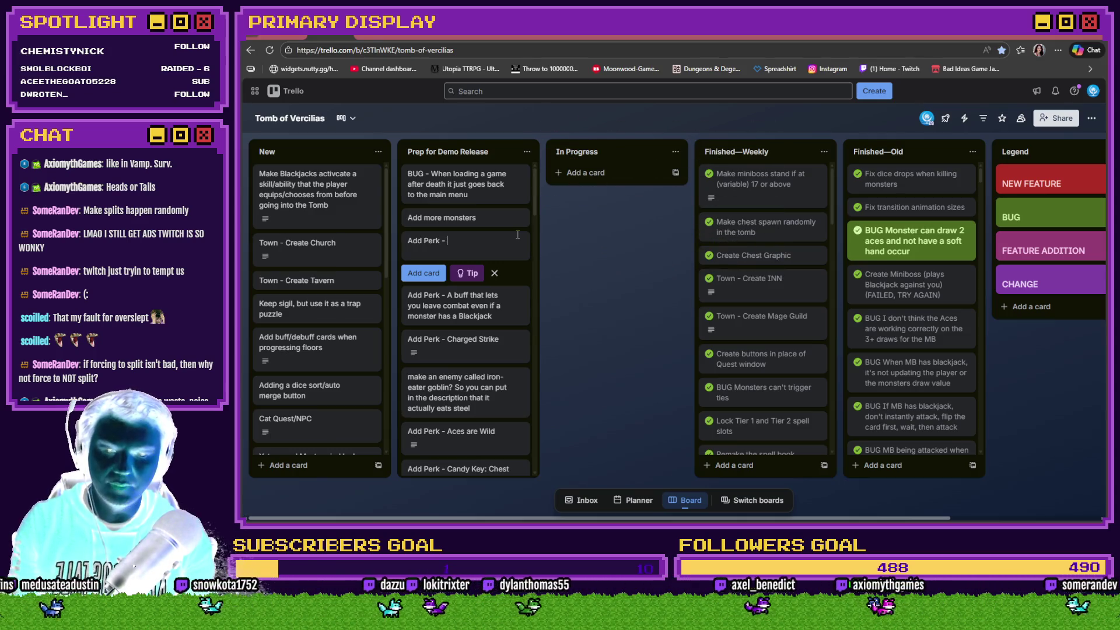
pyautogui.write('Heads o')
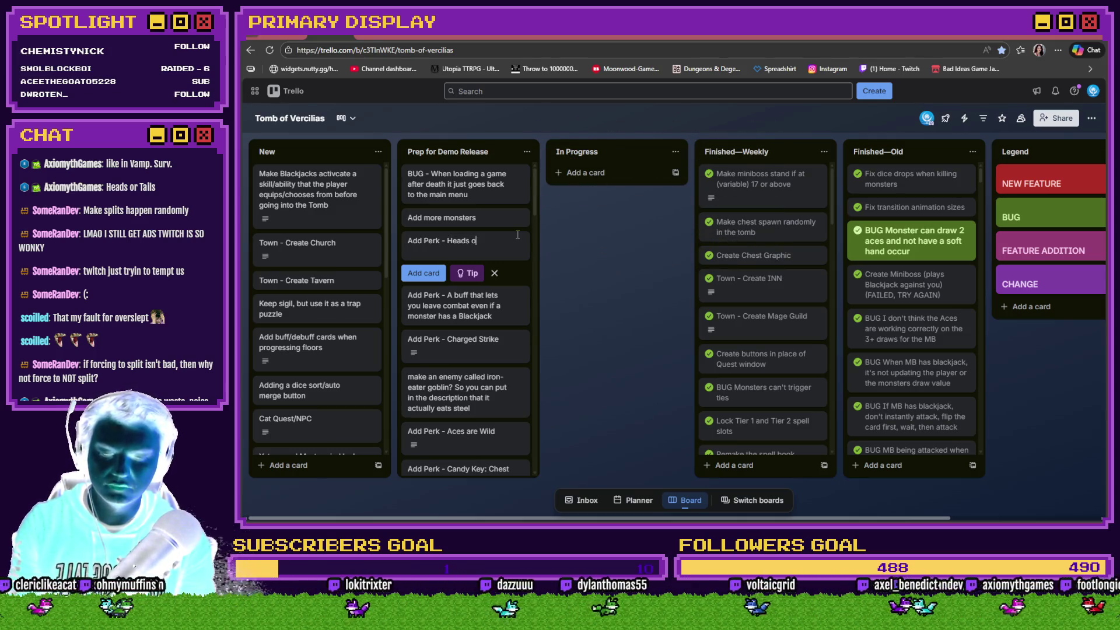
pyautogui.write('r Tails')
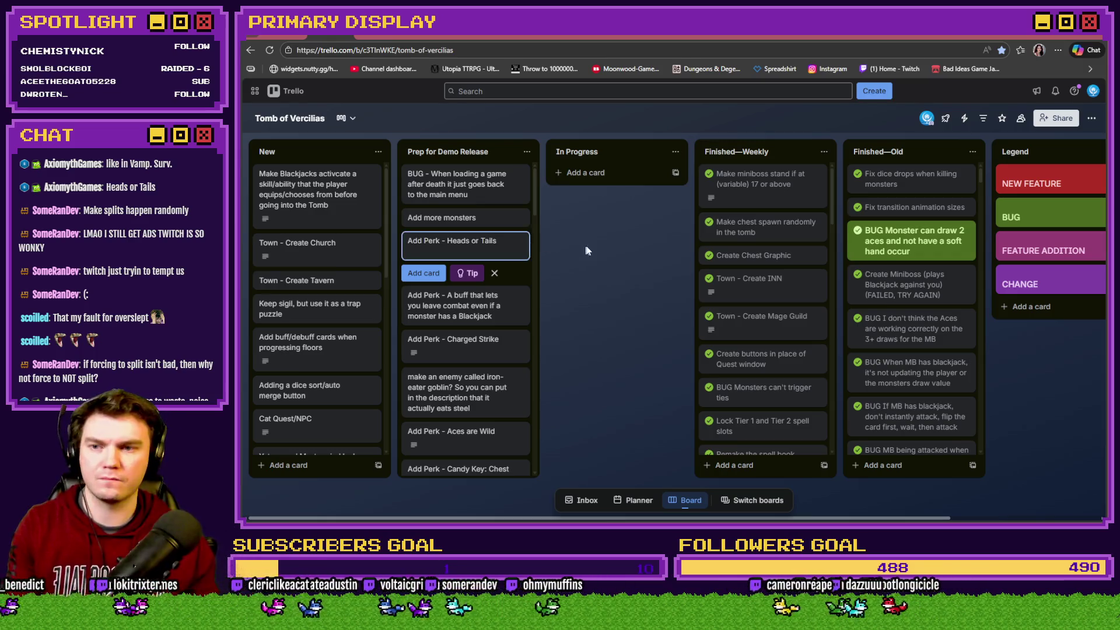
pyautogui.press('Escape')
pyautogui.click(487, 243)
pyautogui.click(487, 246)
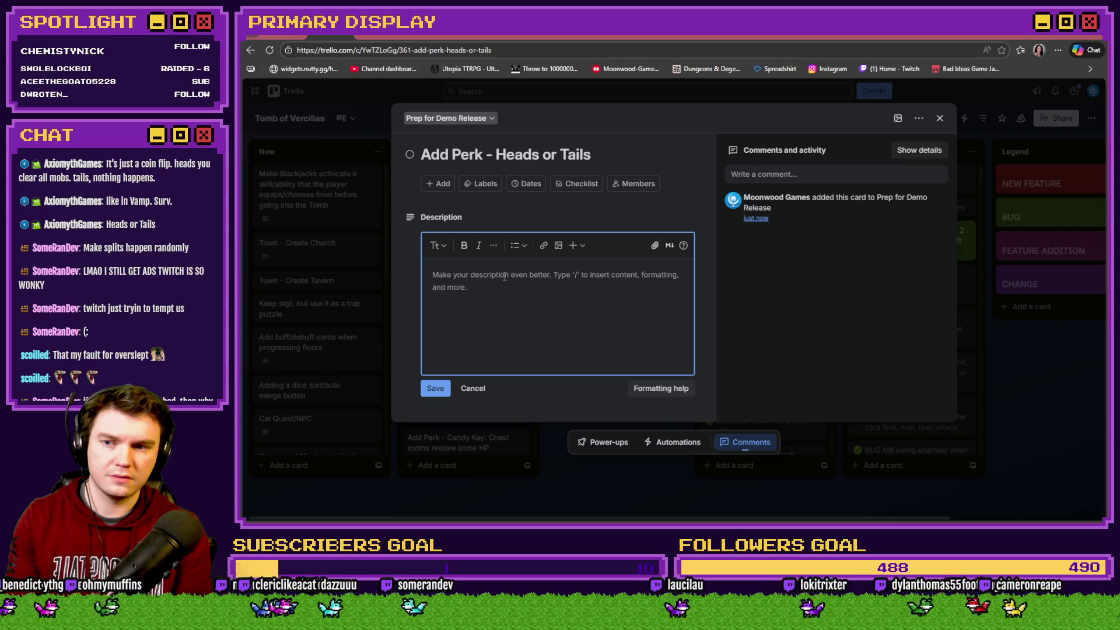
# Write the description 'Heads, doubles your blackjack' and 'Tails, zeroes out your blackjack' on two lines
pyautogui.write('Heads,')
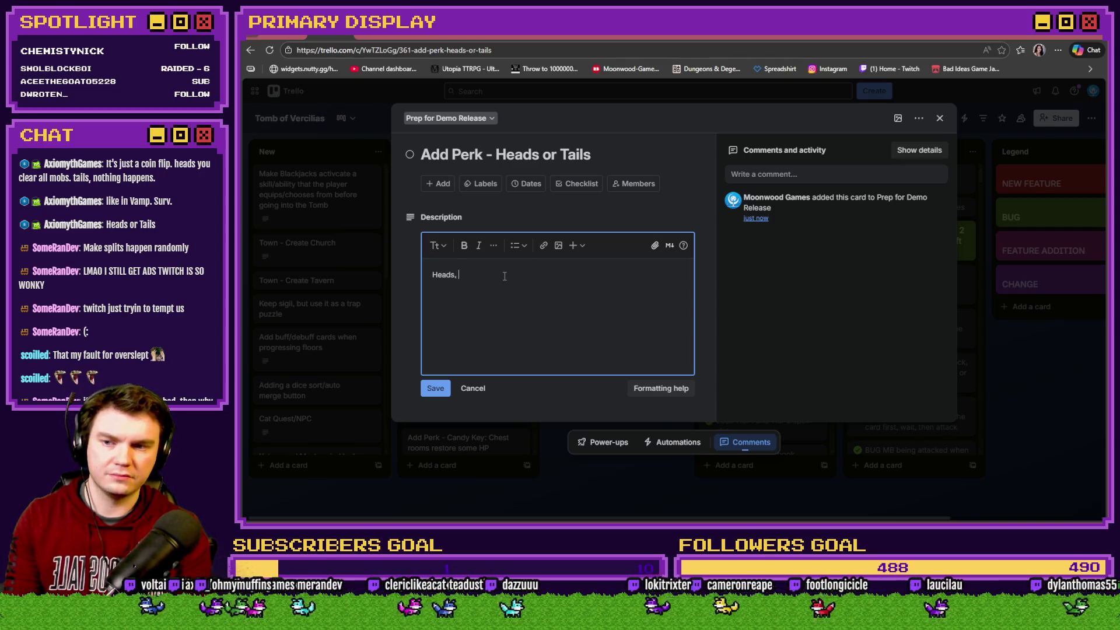
pyautogui.write('double')
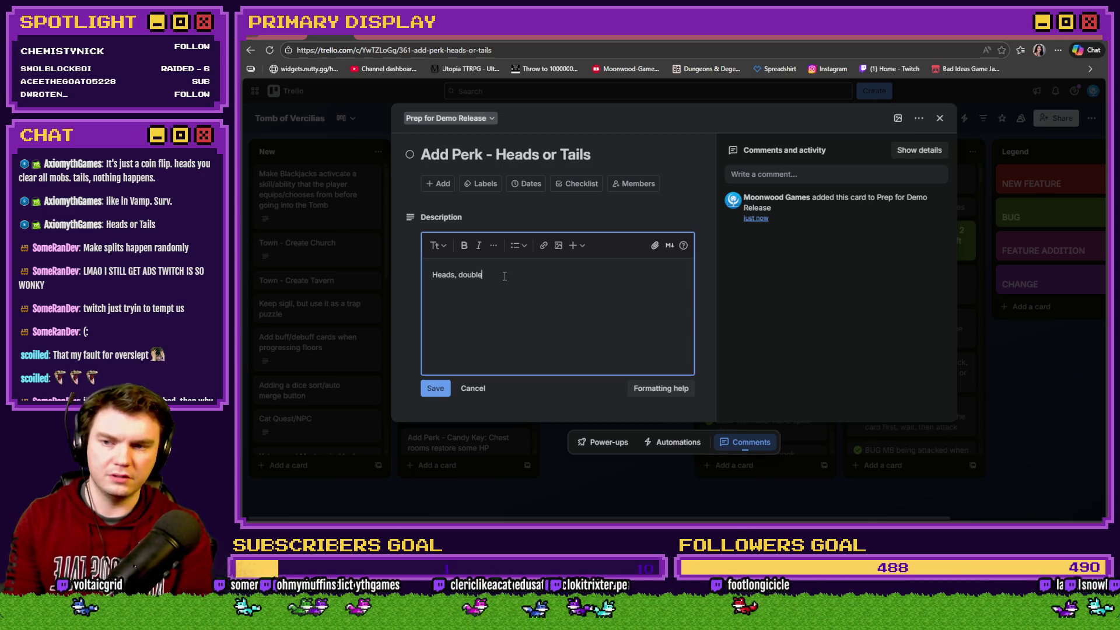
pyautogui.write('syour blackjack')
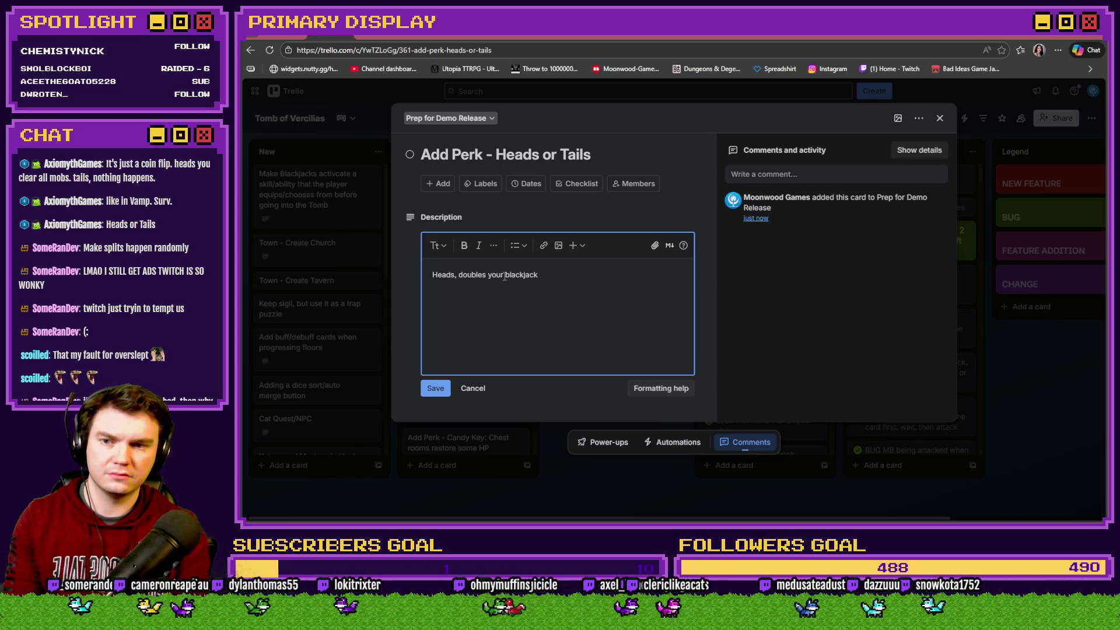
pyautogui.write('Tails')
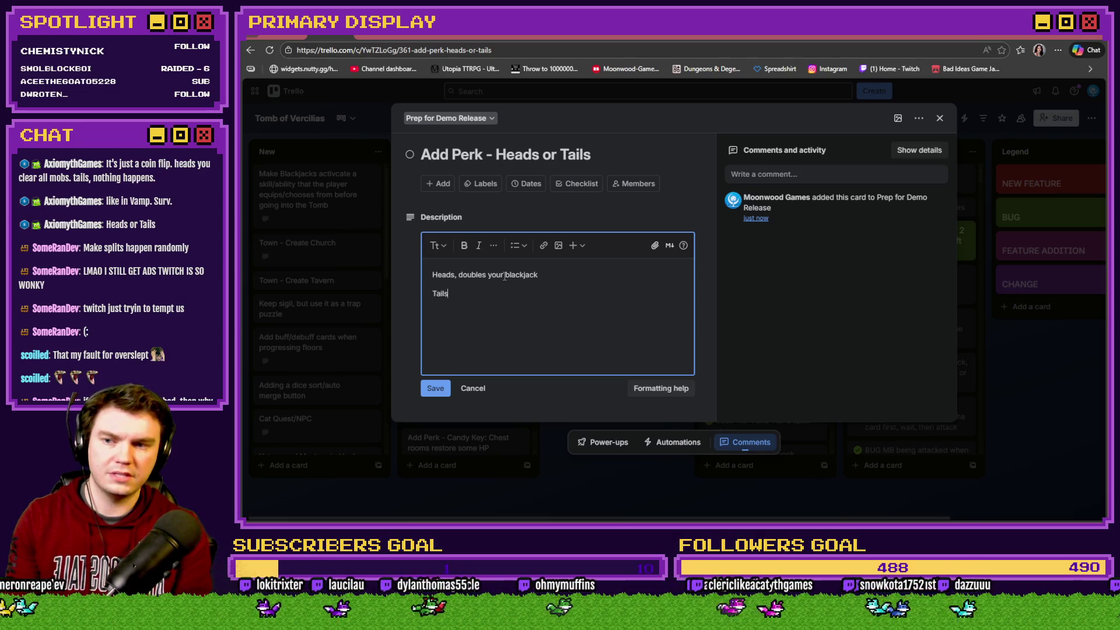
pyautogui.write(', 0')
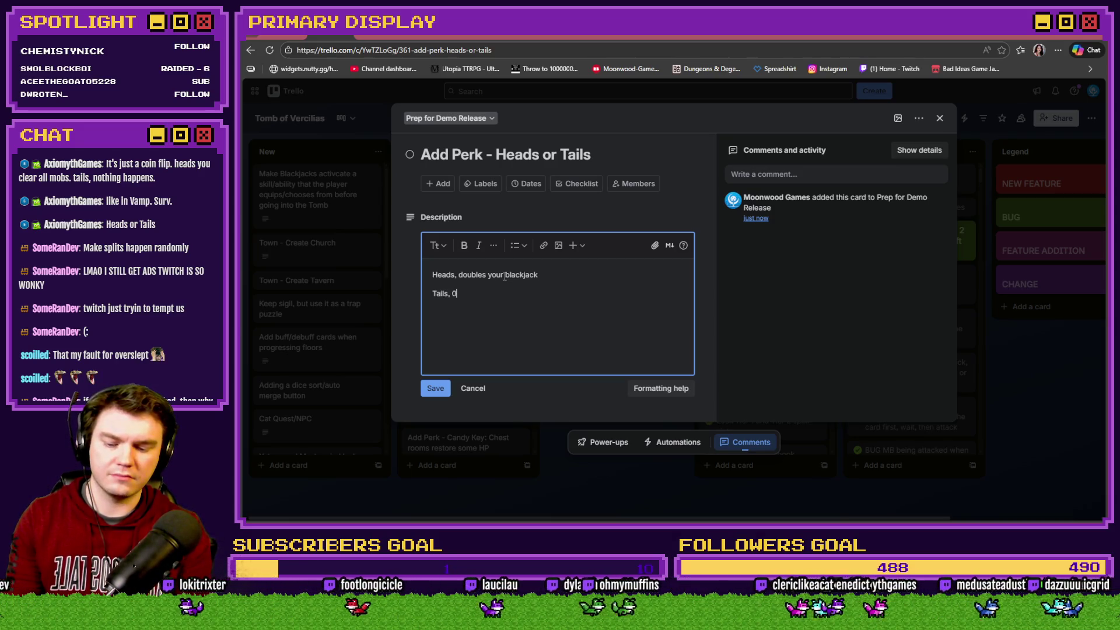
pyautogui.press('BackSpace')
pyautogui.write('zeroes')
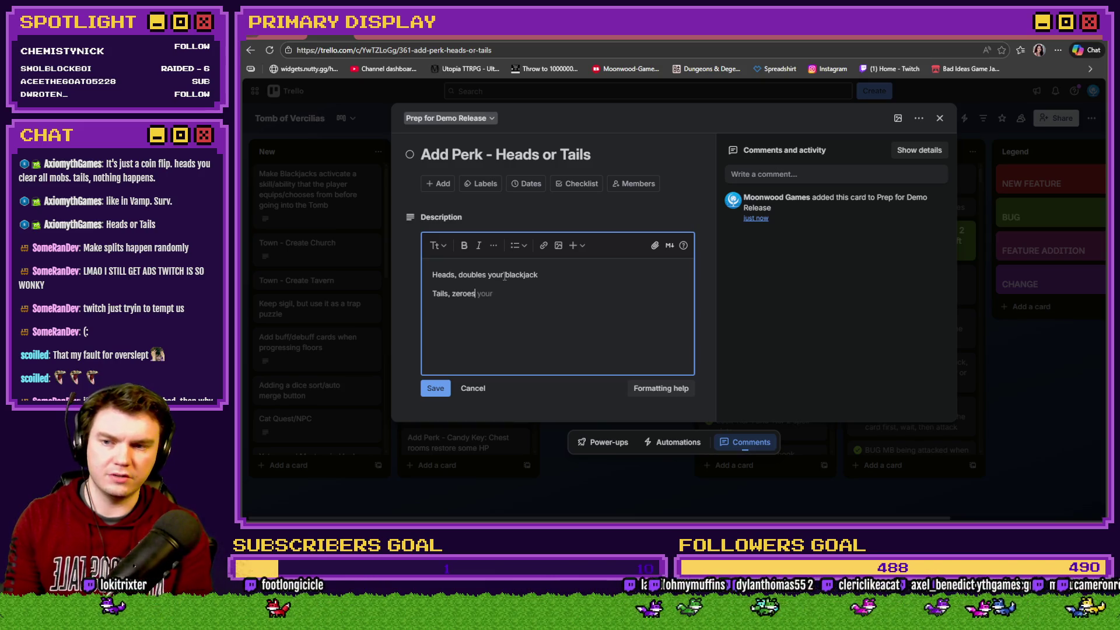
pyautogui.write(' out your b')
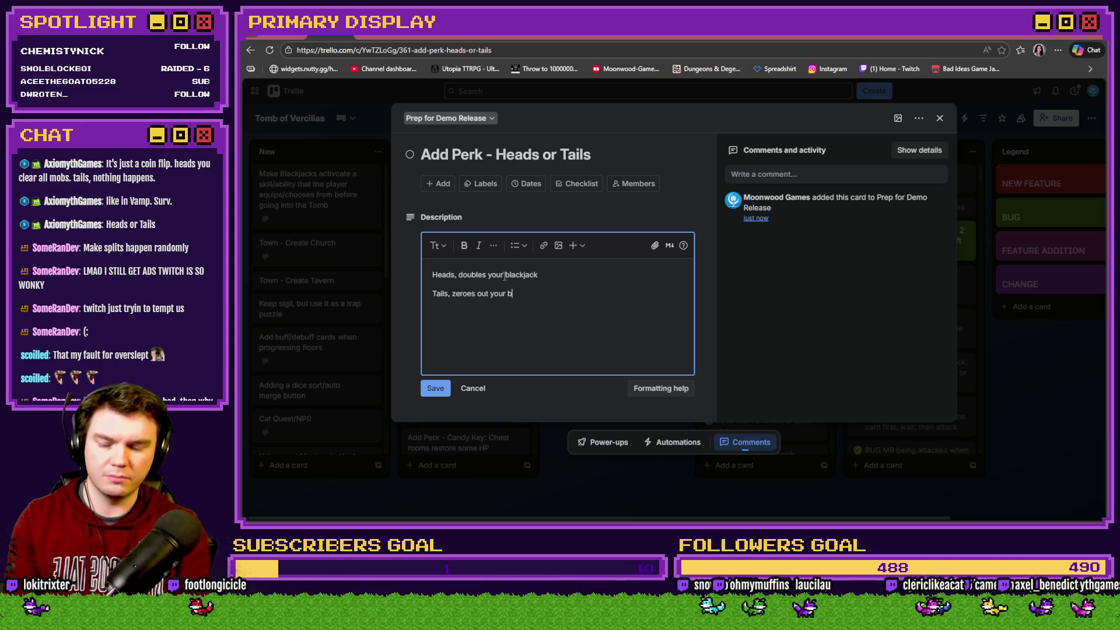
pyautogui.write('lackjack')
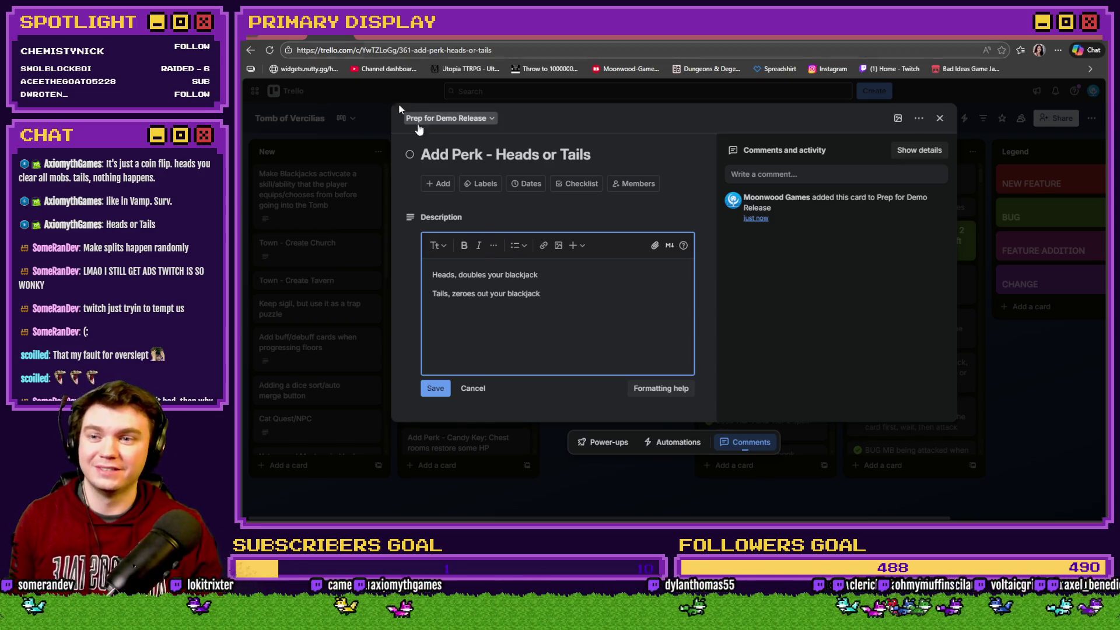
# Replace 'Heads or Tails' in the card title with a chat viewer's name plus 'Coin'
pyautogui.click(502, 156)
pyautogui.moveTo(496, 156); pyautogui.dragTo(596, 156)
pyautogui.write('Axi')
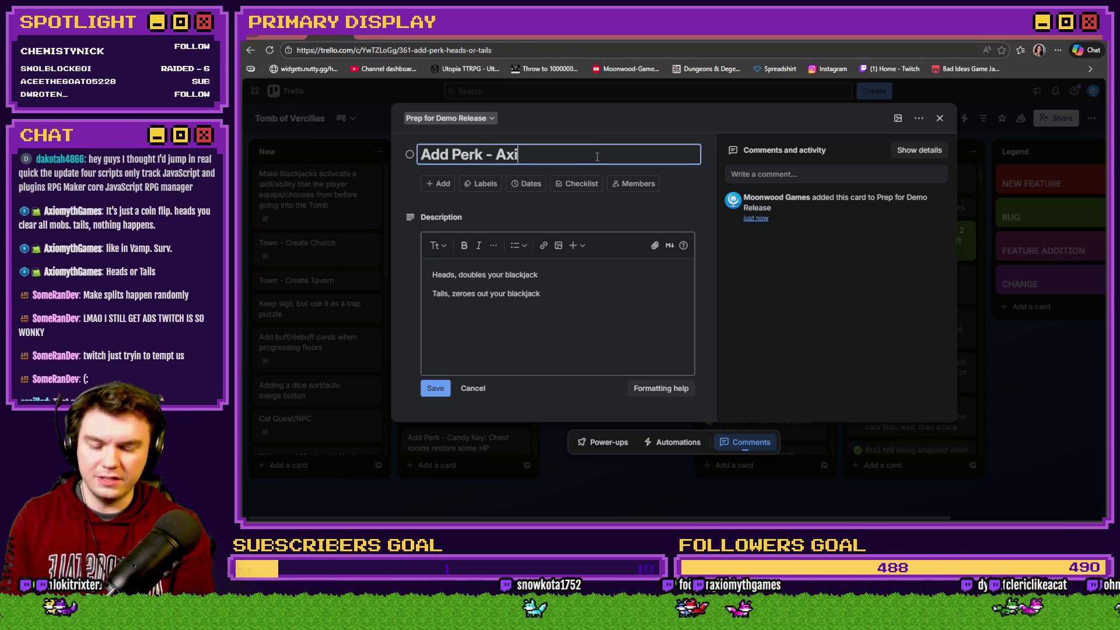
pyautogui.write('omyth Coin')
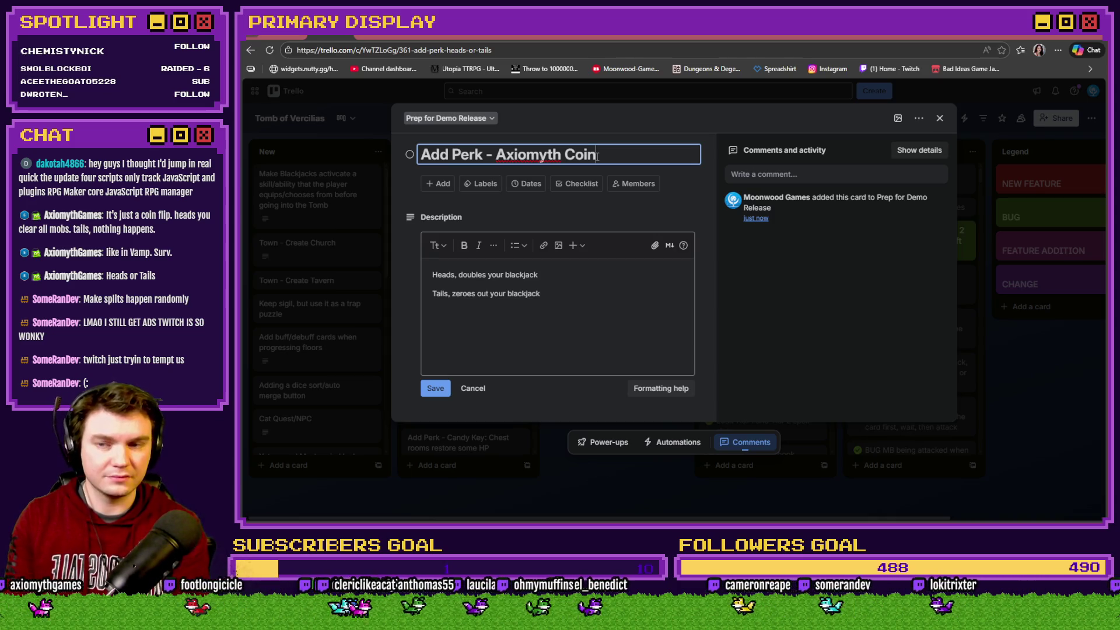
pyautogui.click(540, 296)
pyautogui.click(561, 281)
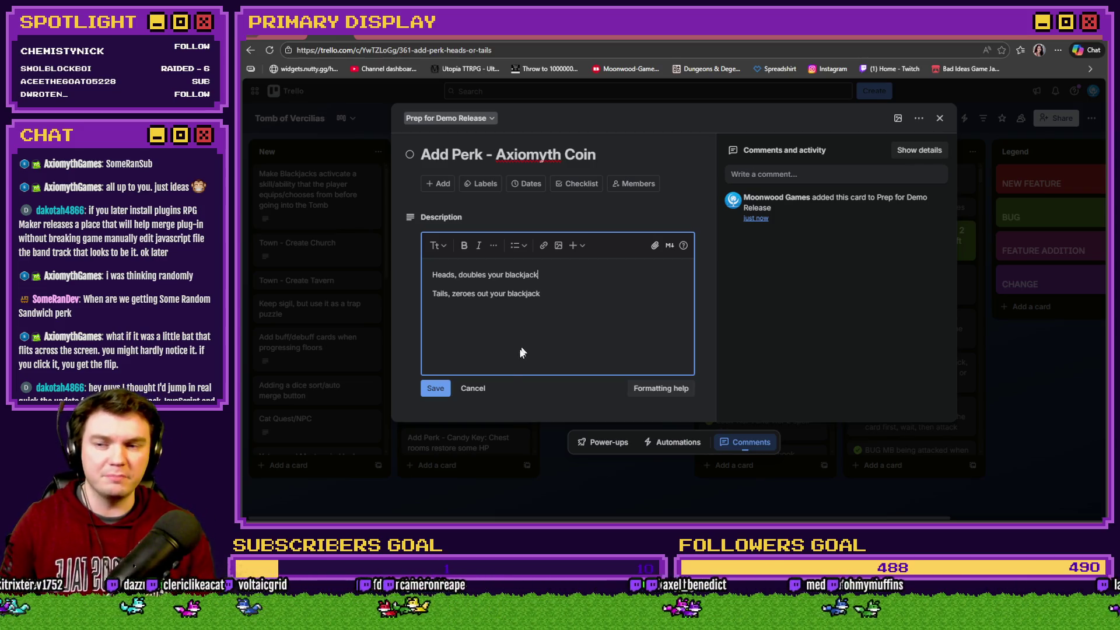
# Save the coin perk description and add a new 'Some Random Sandwich' card to the list
pyautogui.click(439, 389)
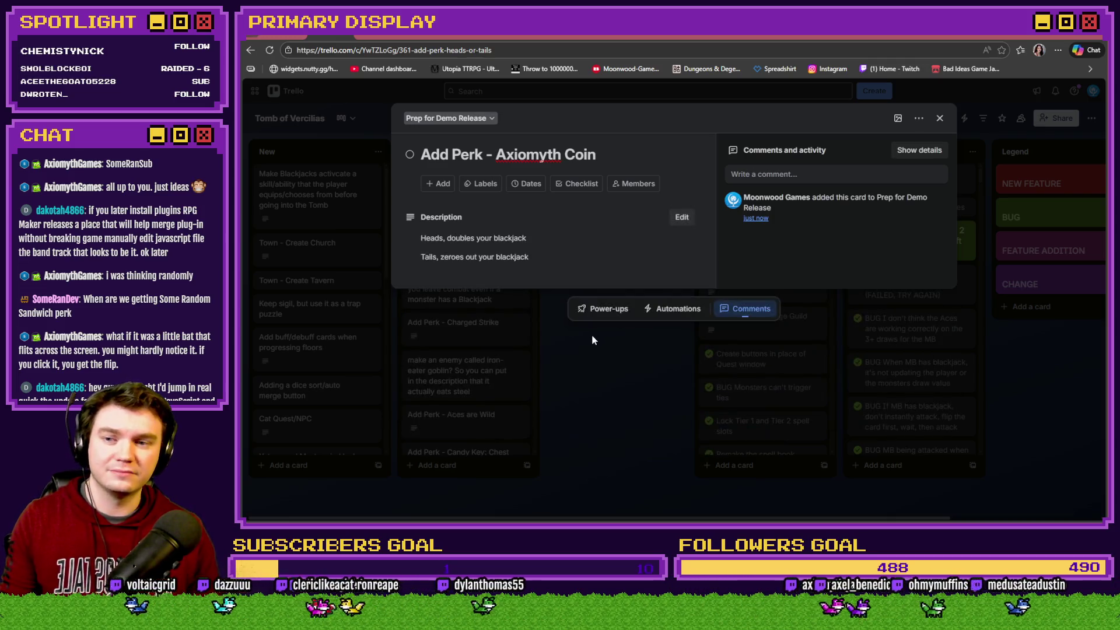
pyautogui.click(573, 436)
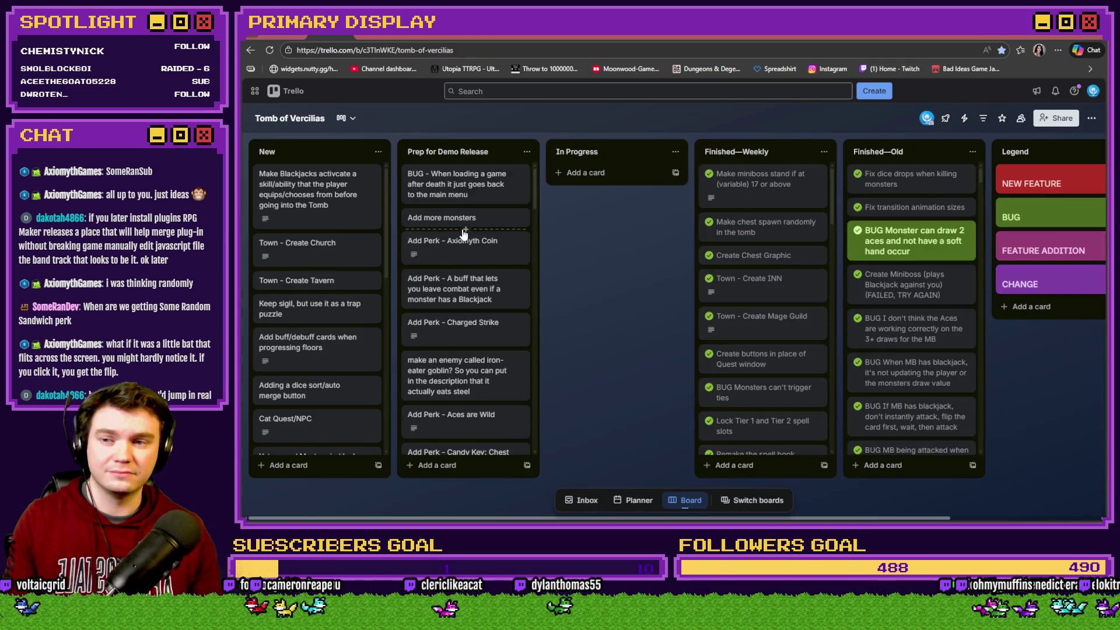
pyautogui.press('n')
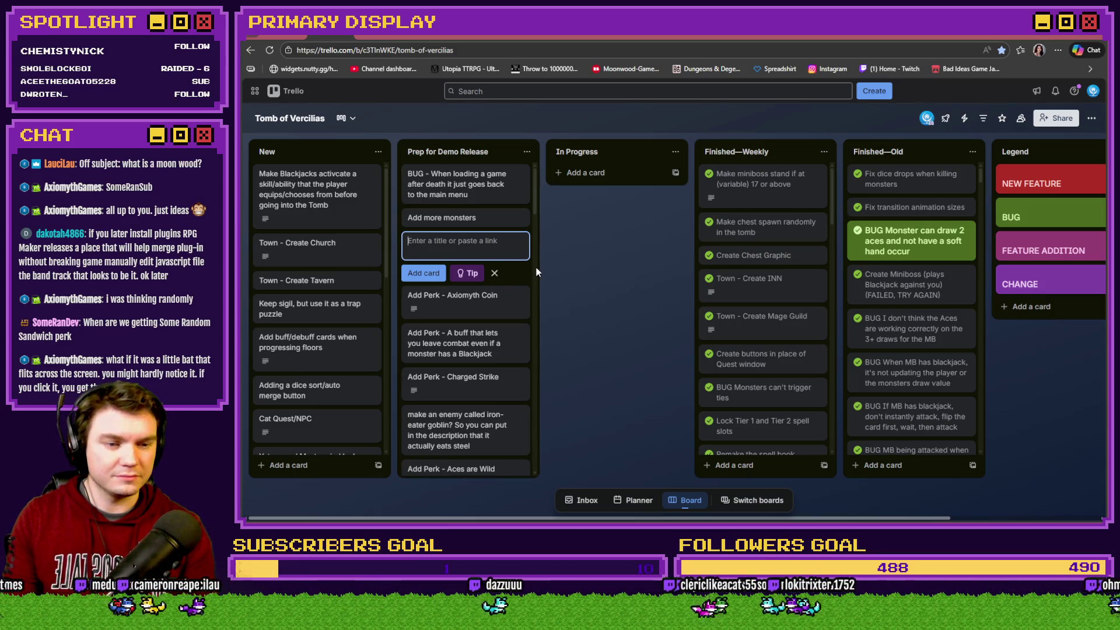
pyautogui.write('Some Random')
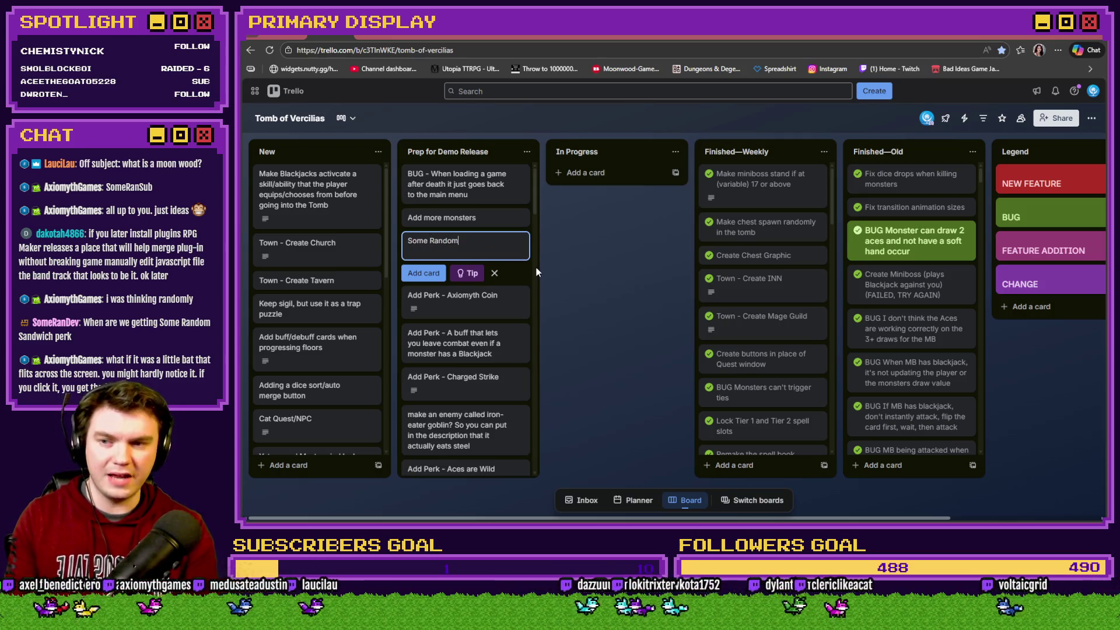
pyautogui.write(' Sand')
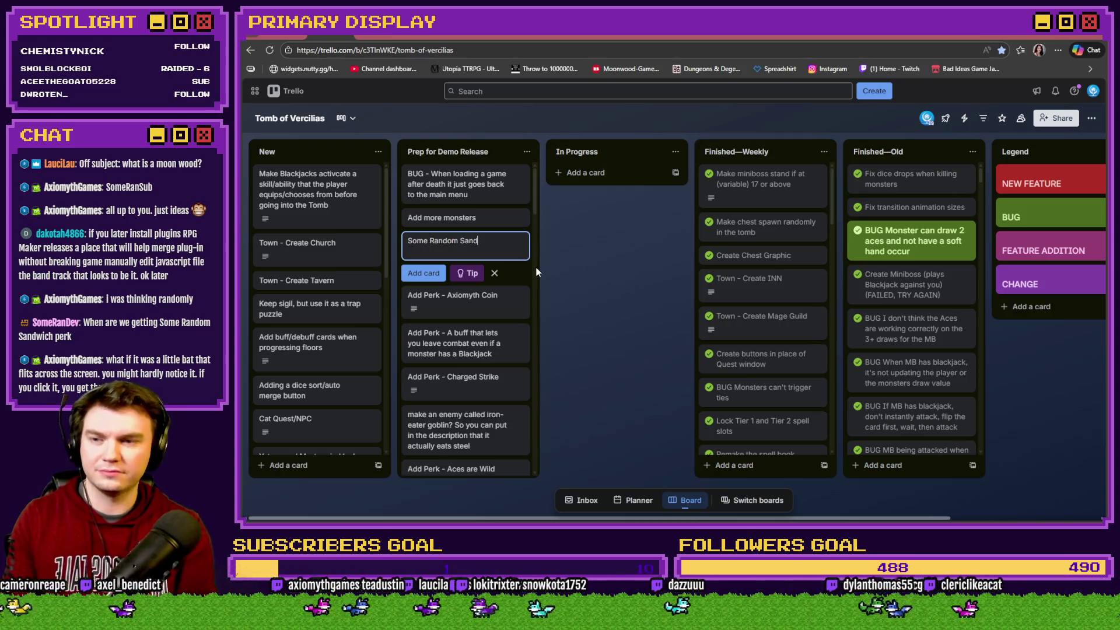
pyautogui.write('wich')
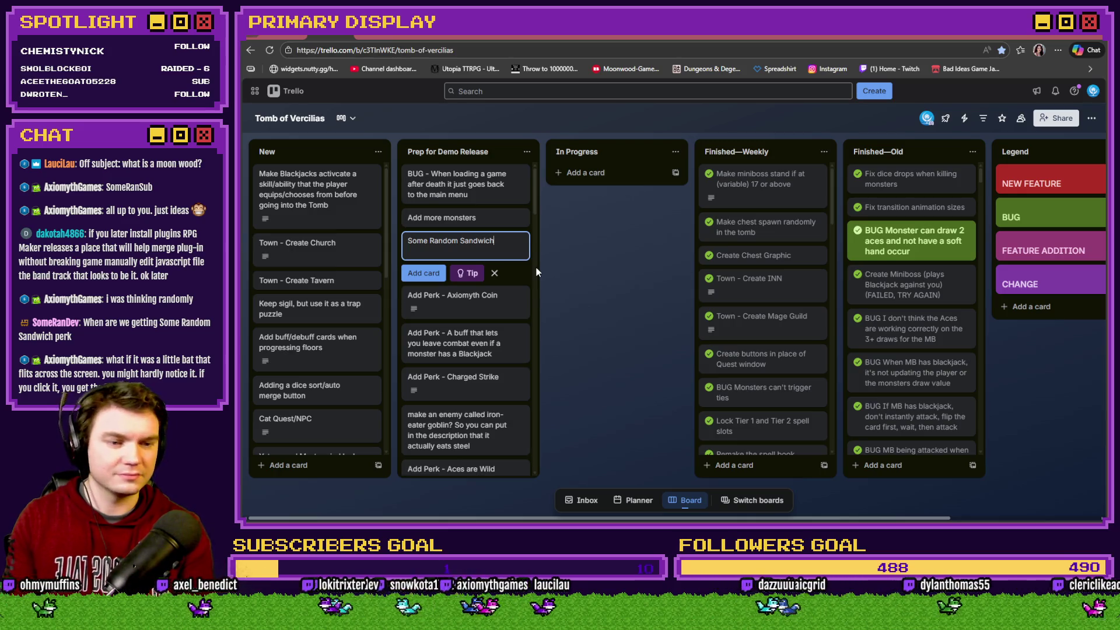
pyautogui.click(625, 270)
pyautogui.click(468, 243)
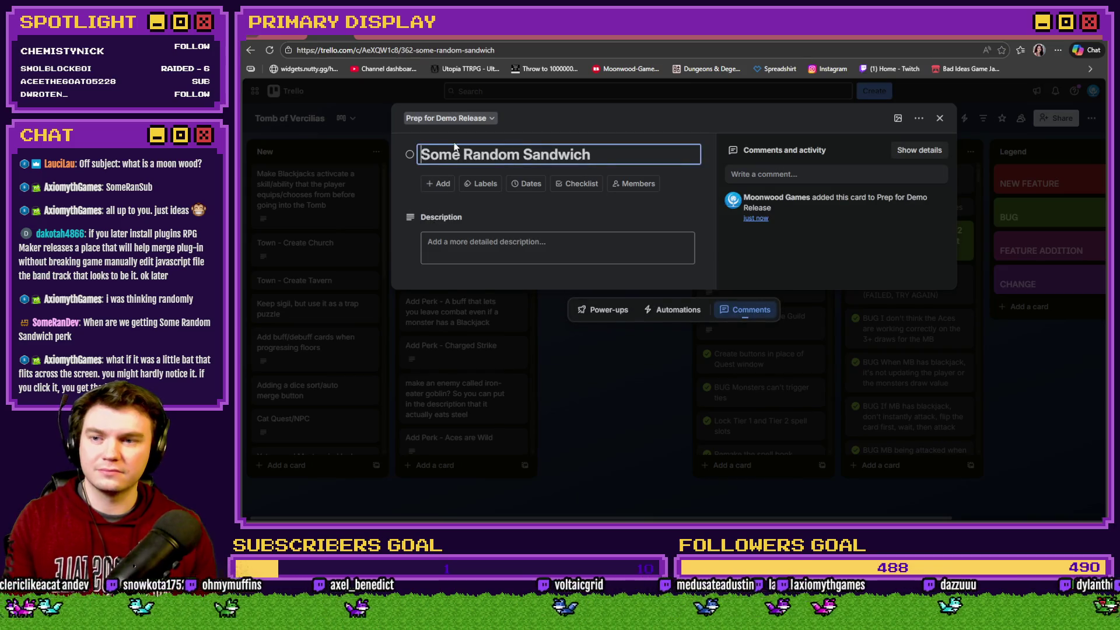
# Prefix the title with 'Add Perk -' and draft blank 'Buff:' and 'Debuff:' description lines
pyautogui.write('Add Perk -')
pyautogui.click(530, 242)
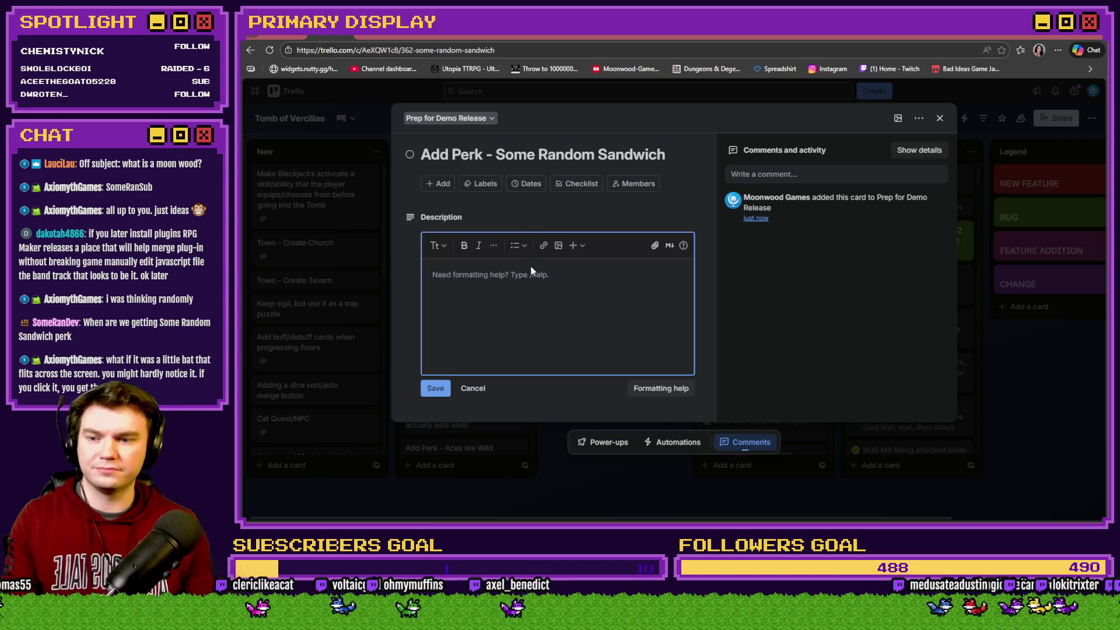
pyautogui.write('Buff: ')
pyautogui.write('Deb')
pyautogui.press('BackSpace')
pyautogui.press('BackSpace')
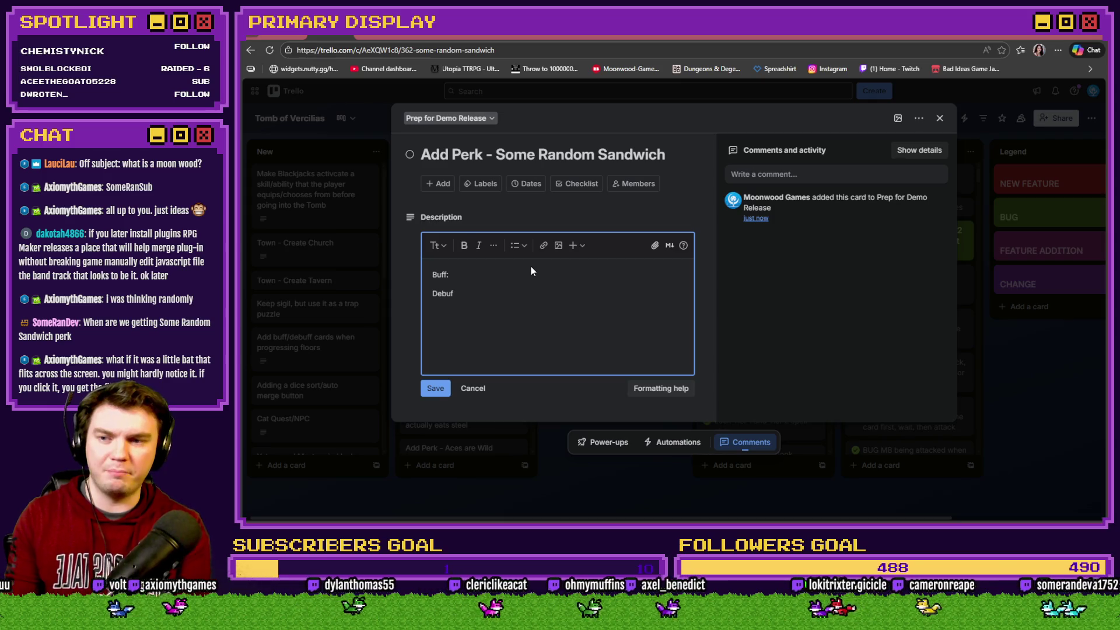
pyautogui.click(519, 272)
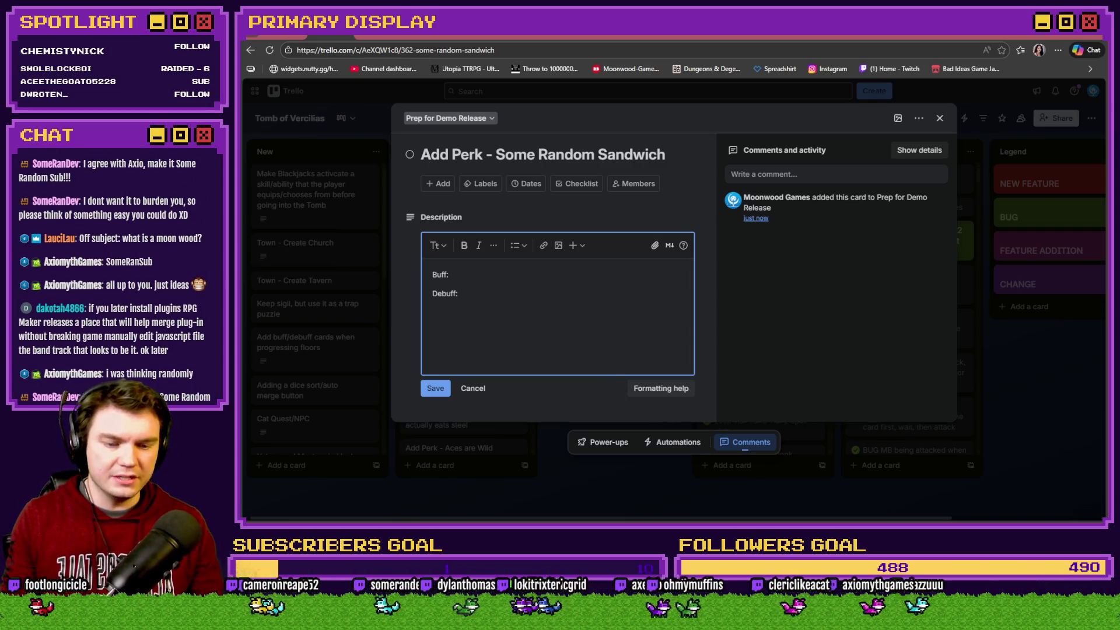
pyautogui.hotkey('alt', 'Tab')
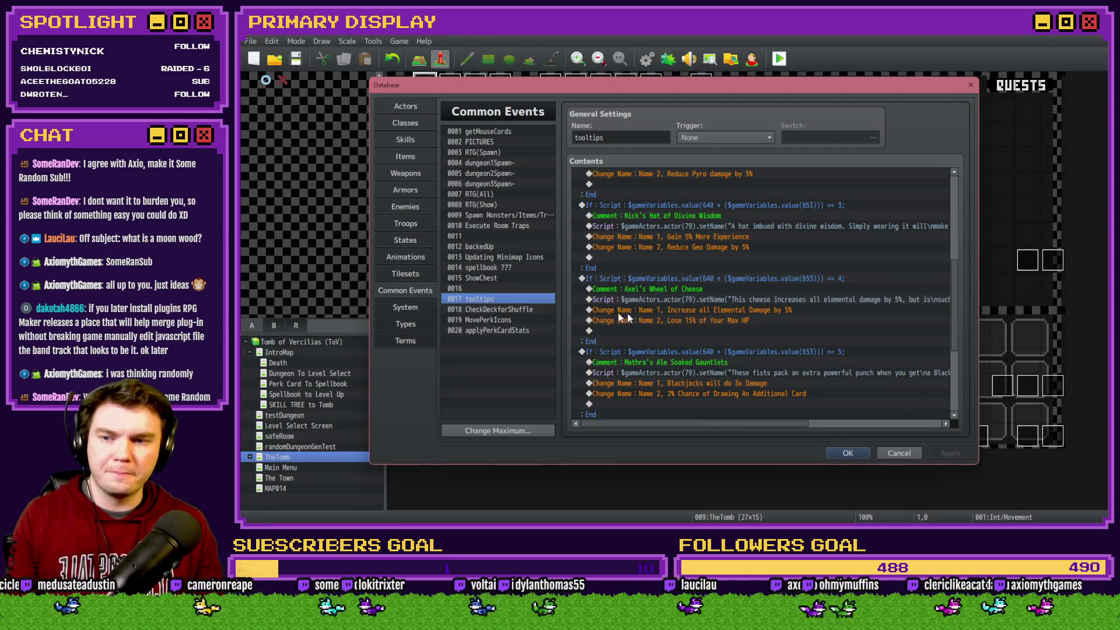
pyautogui.doubleClick(645, 258)
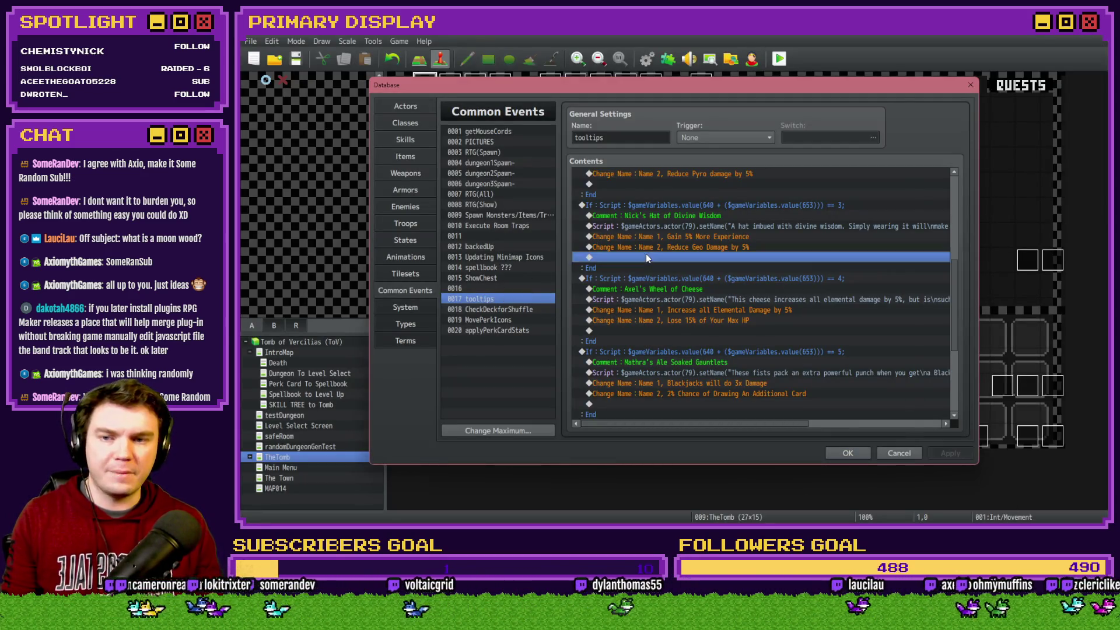
pyautogui.click(641, 137)
pyautogui.click(715, 271)
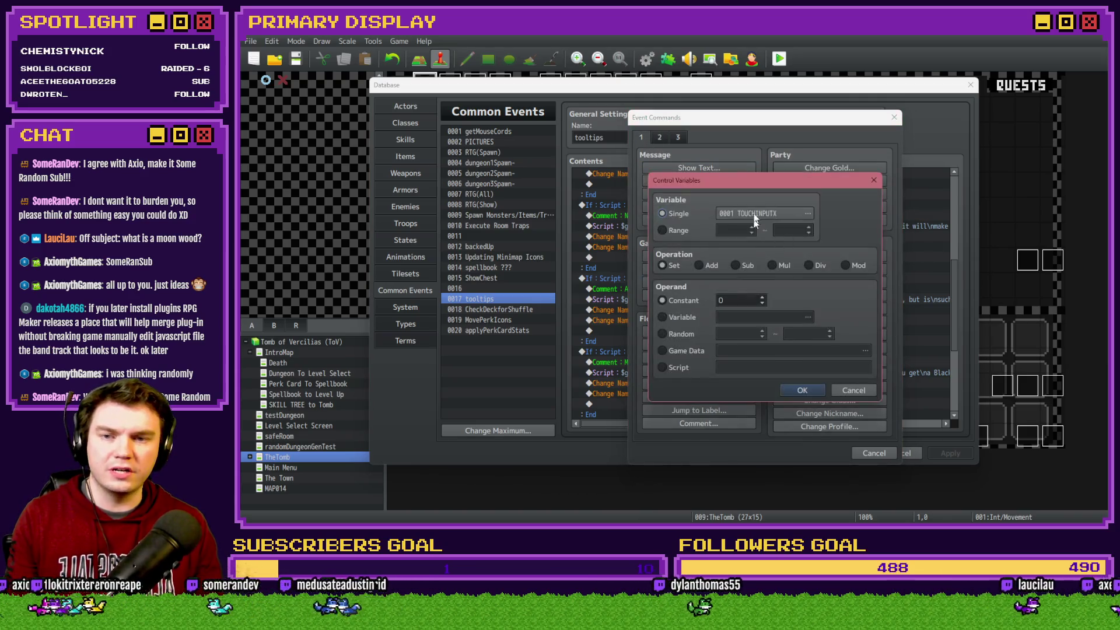
pyautogui.click(799, 213)
pyautogui.scroll(2, 733, 324)
pyautogui.click(706, 235)
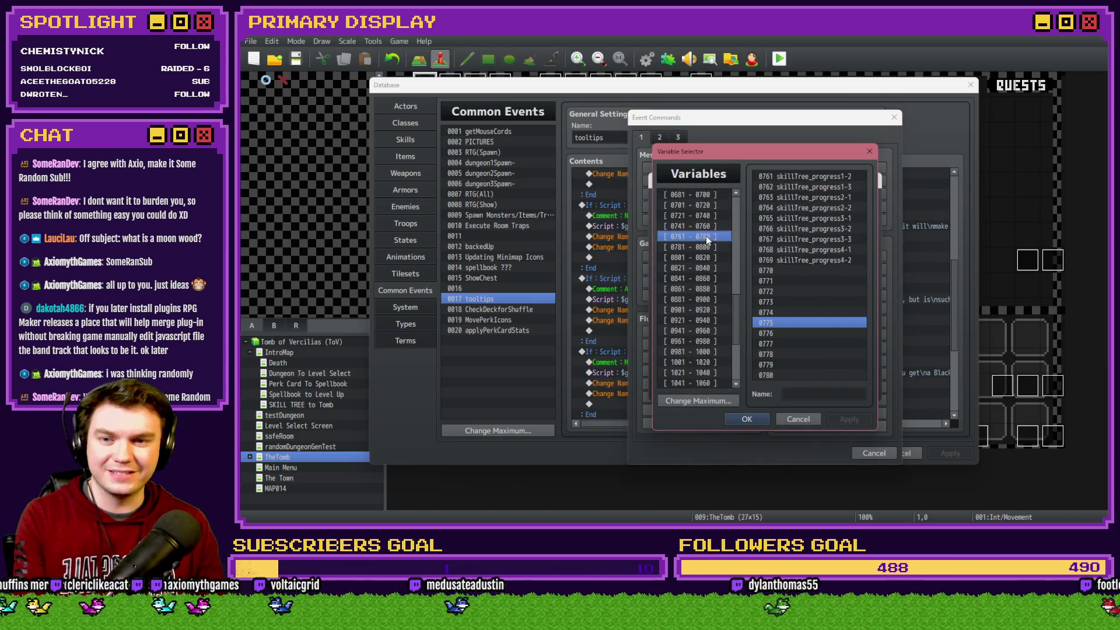
pyautogui.press('Up')
pyautogui.press('Up')
pyautogui.press('Up')
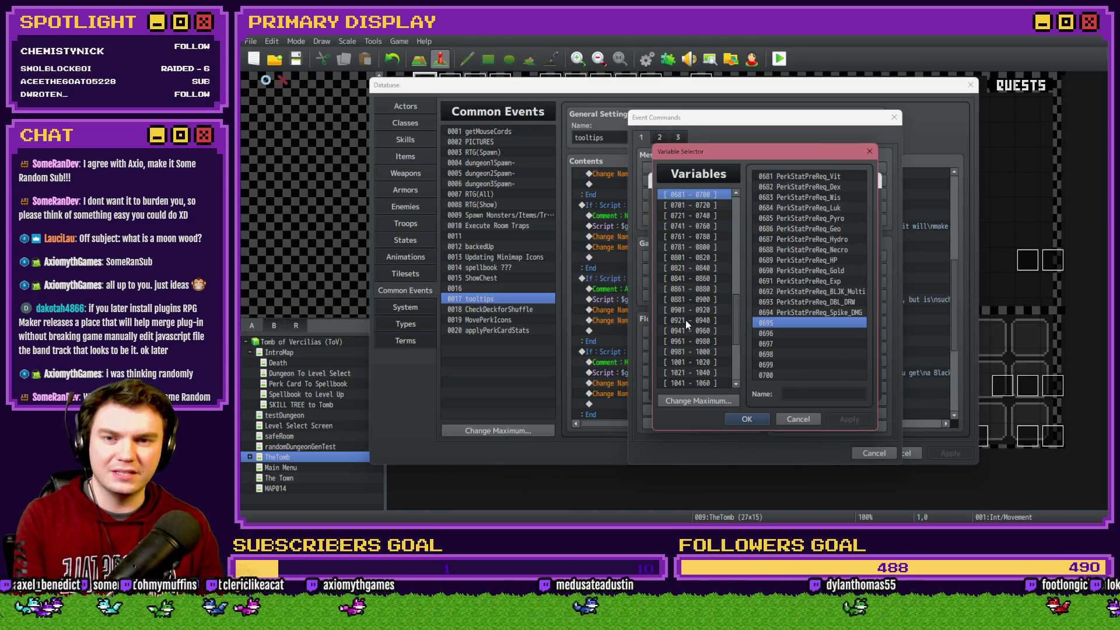
pyautogui.press('Up')
pyautogui.press('Down')
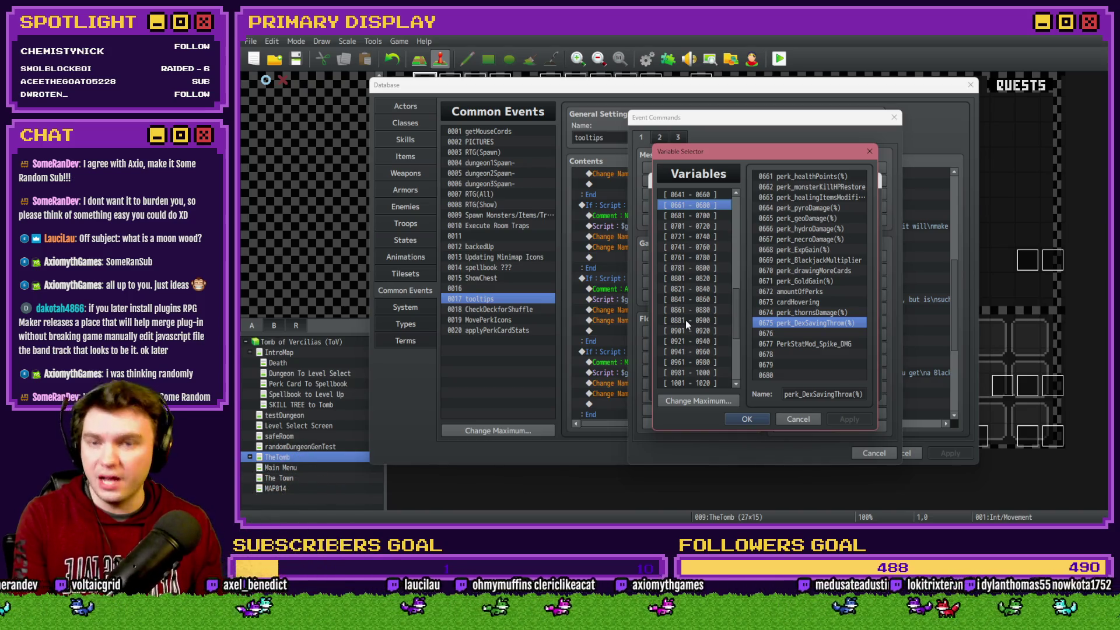
pyautogui.click(823, 187)
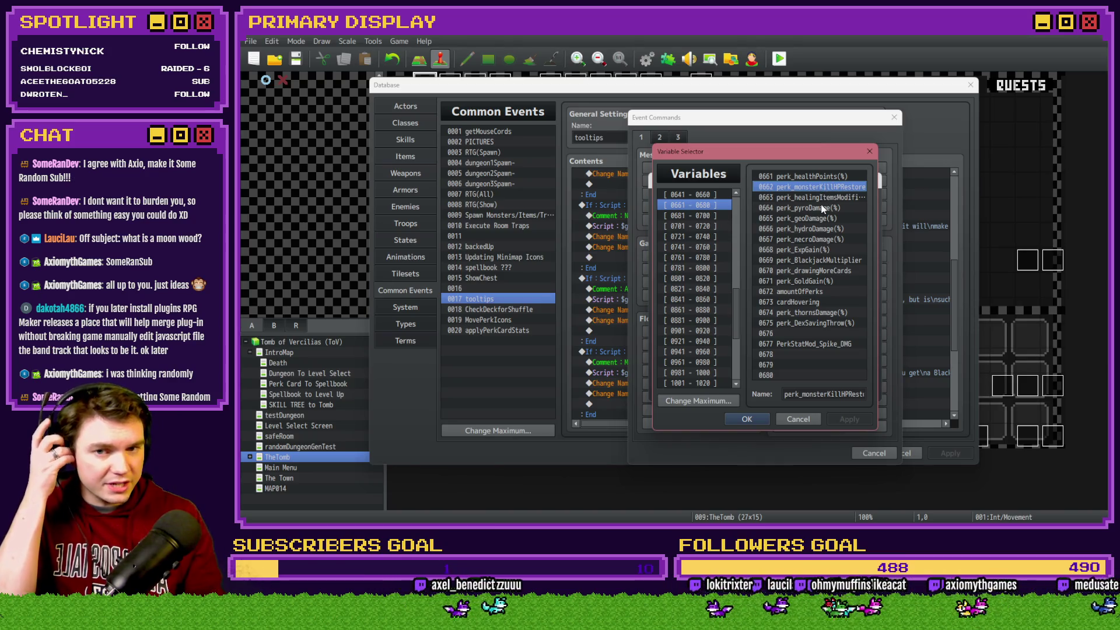
pyautogui.click(824, 199)
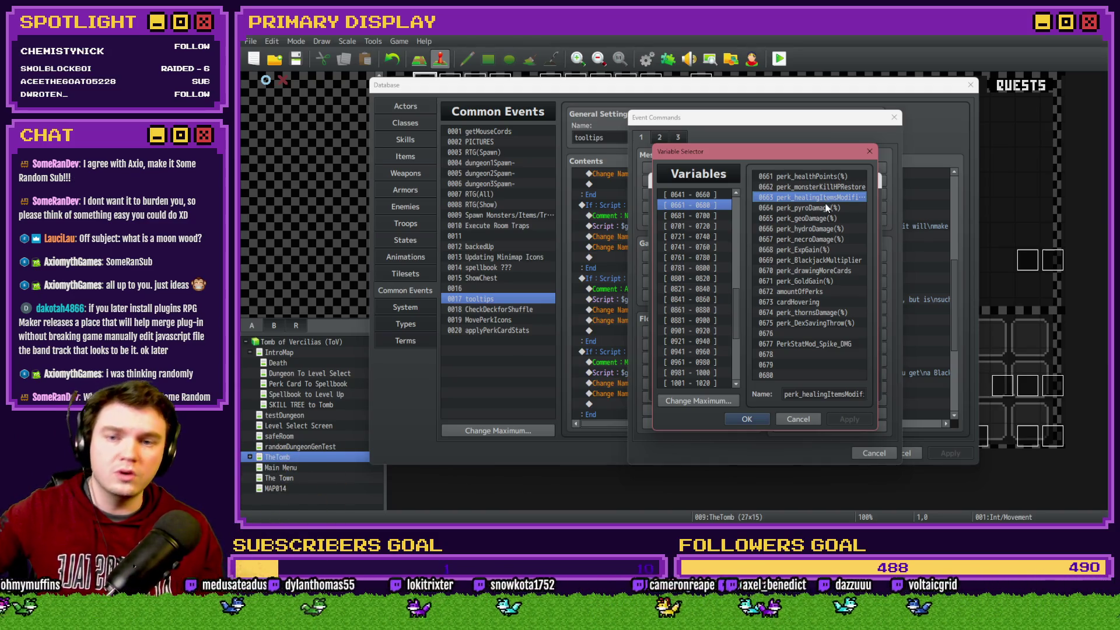
pyautogui.click(828, 208)
pyautogui.click(831, 218)
pyautogui.click(834, 229)
pyautogui.click(837, 239)
pyautogui.click(838, 253)
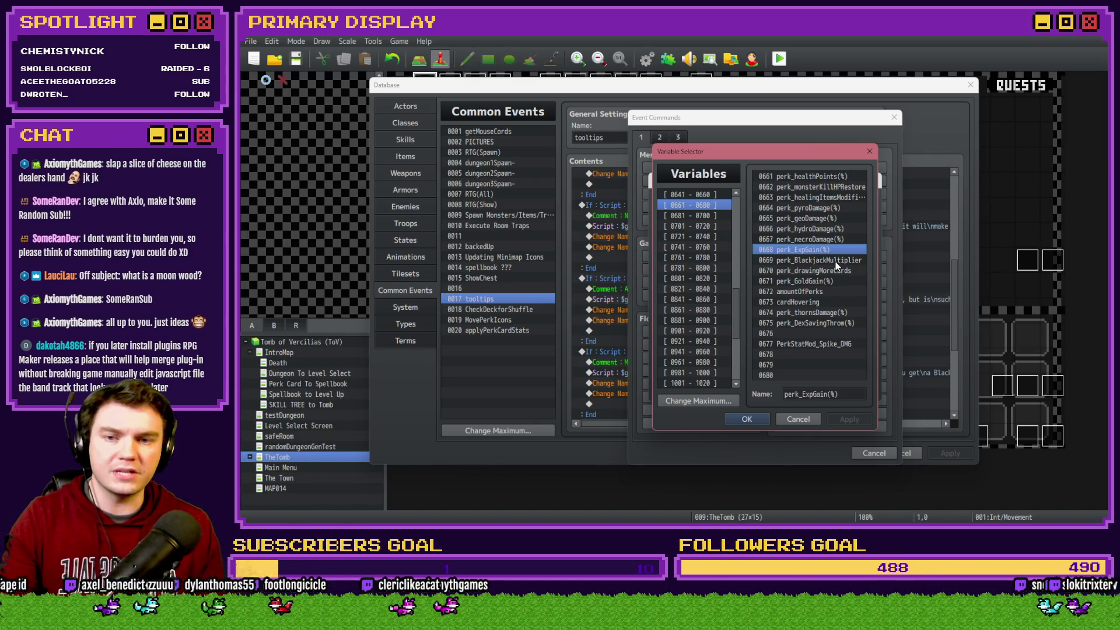
pyautogui.click(835, 262)
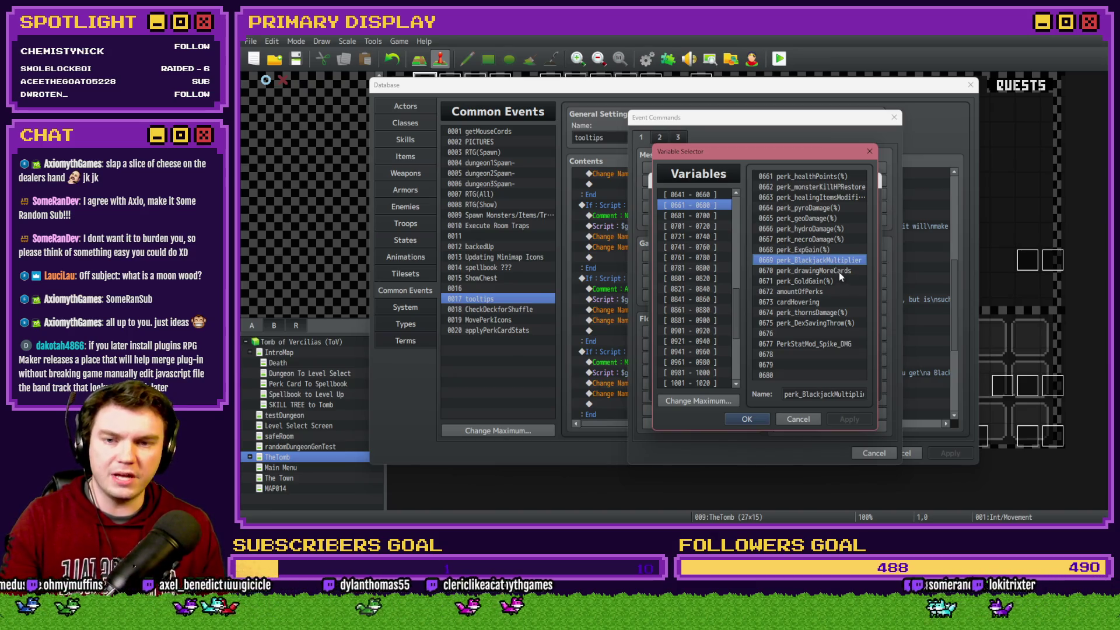
pyautogui.click(839, 272)
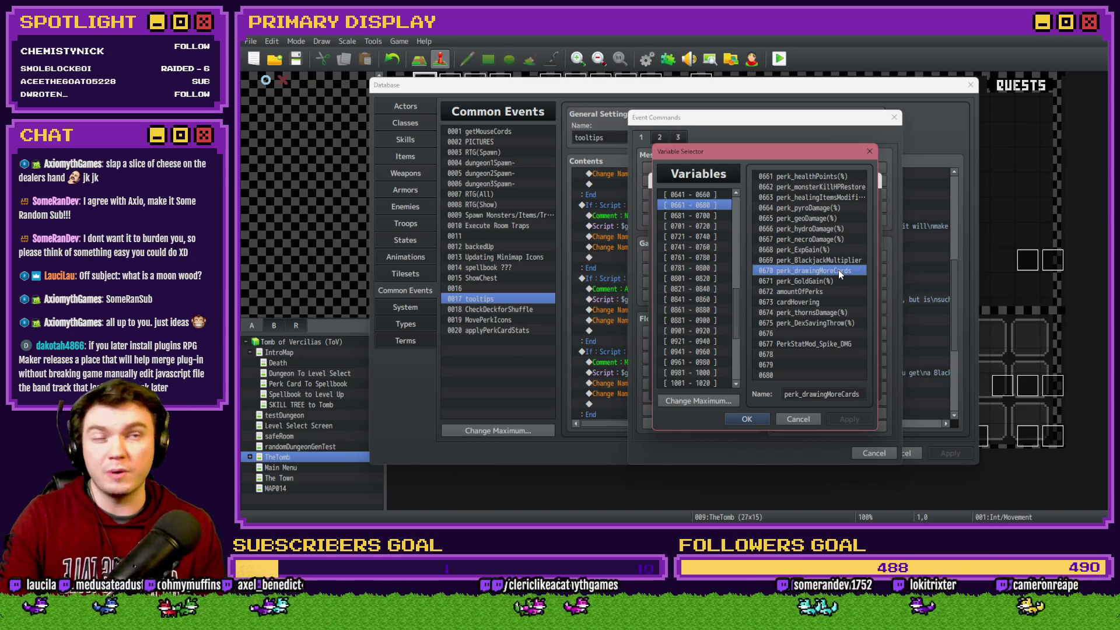
pyautogui.click(838, 281)
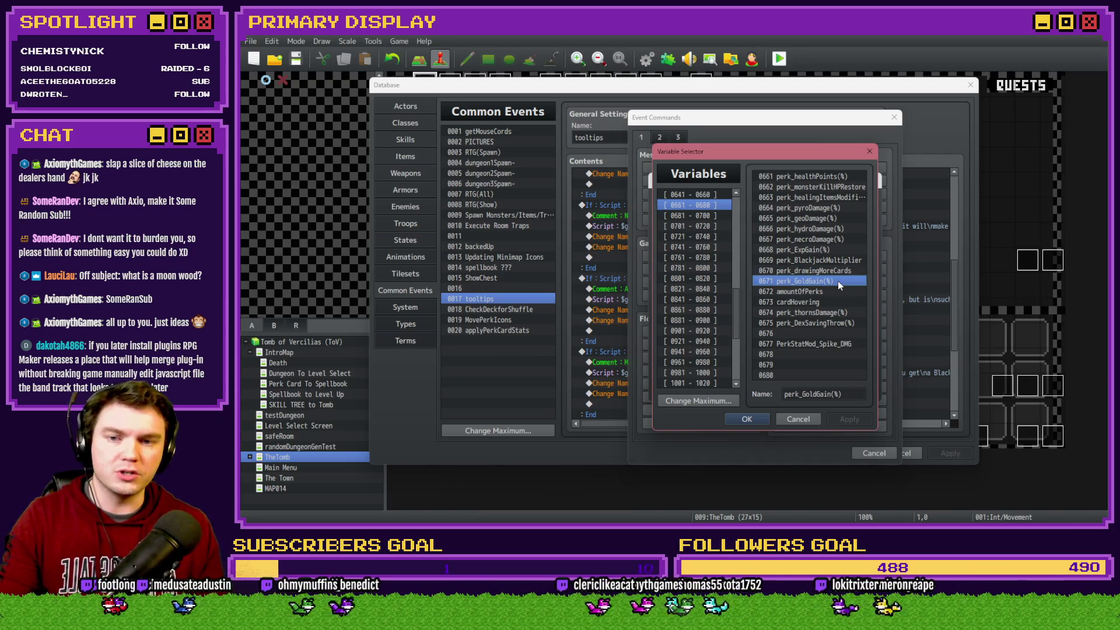
pyautogui.click(838, 313)
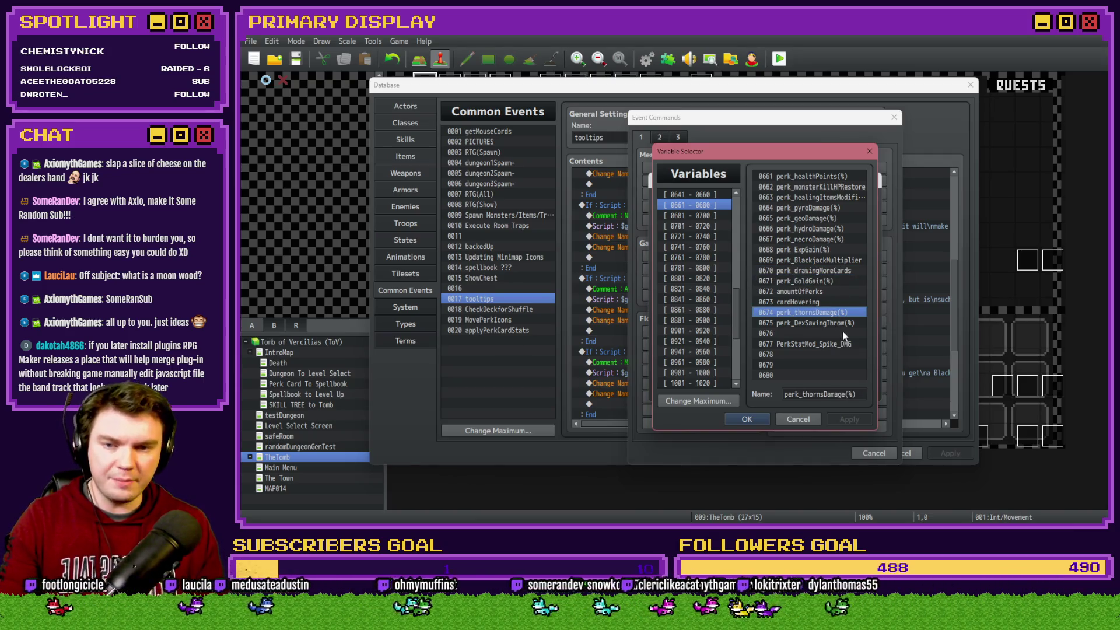
pyautogui.click(843, 322)
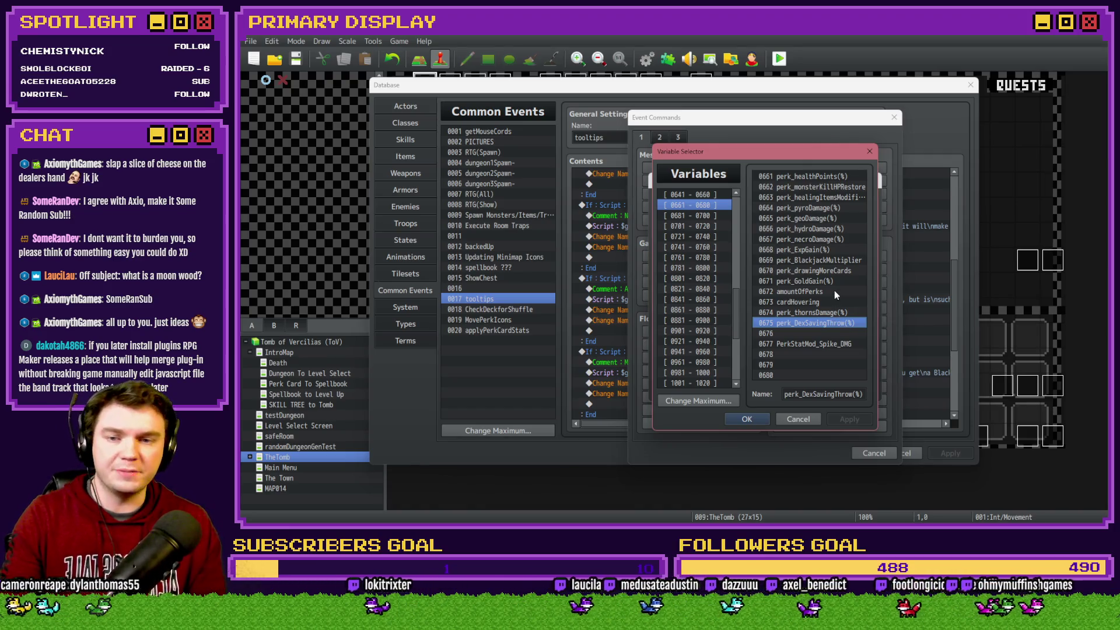
pyautogui.doubleClick(831, 218)
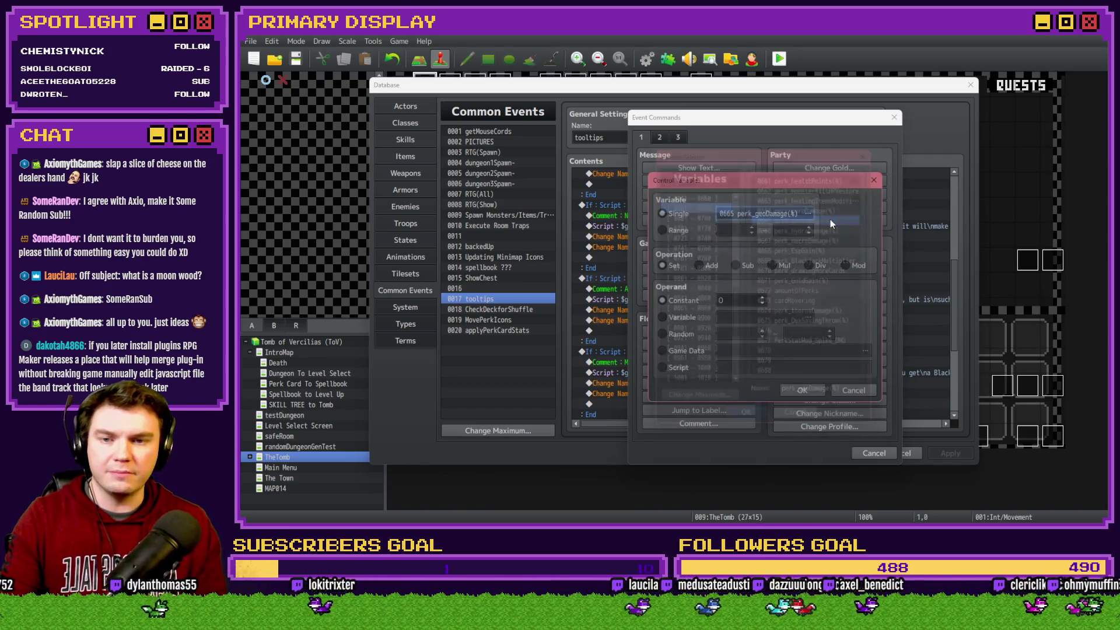
pyautogui.click(698, 266)
pyautogui.doubleClick(735, 300)
pyautogui.write('25')
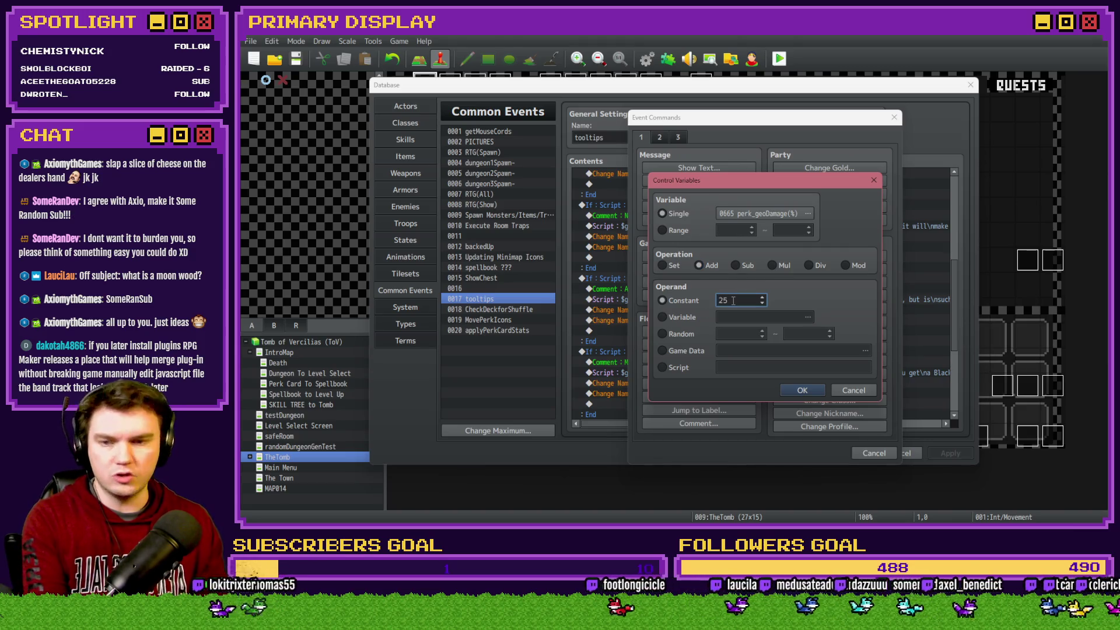
pyautogui.click(795, 384)
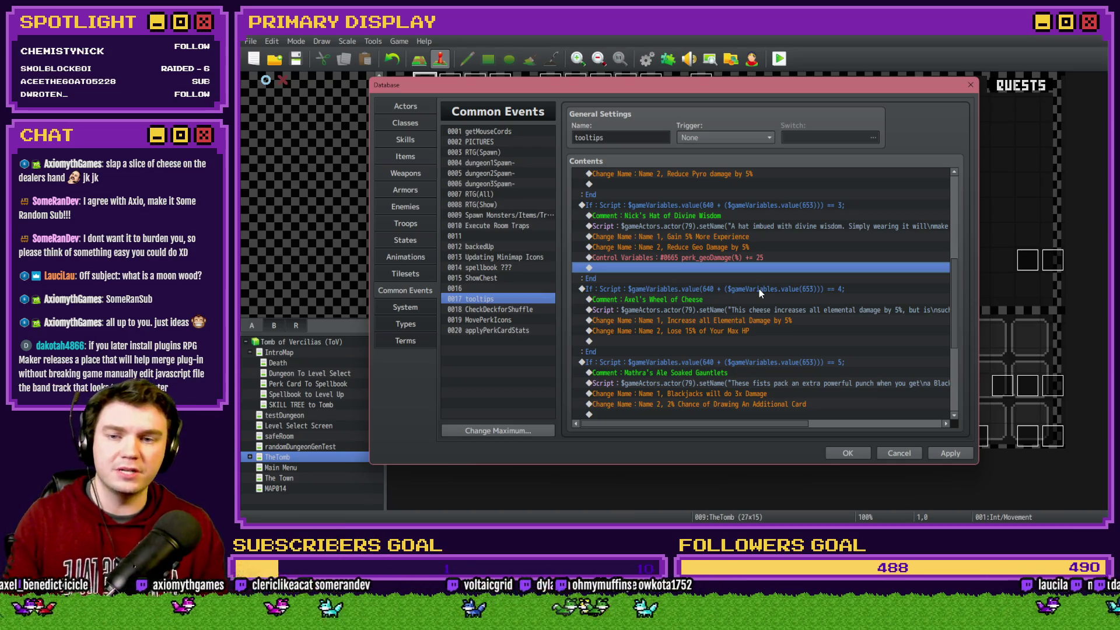
pyautogui.click(759, 258)
pyautogui.press('Delete')
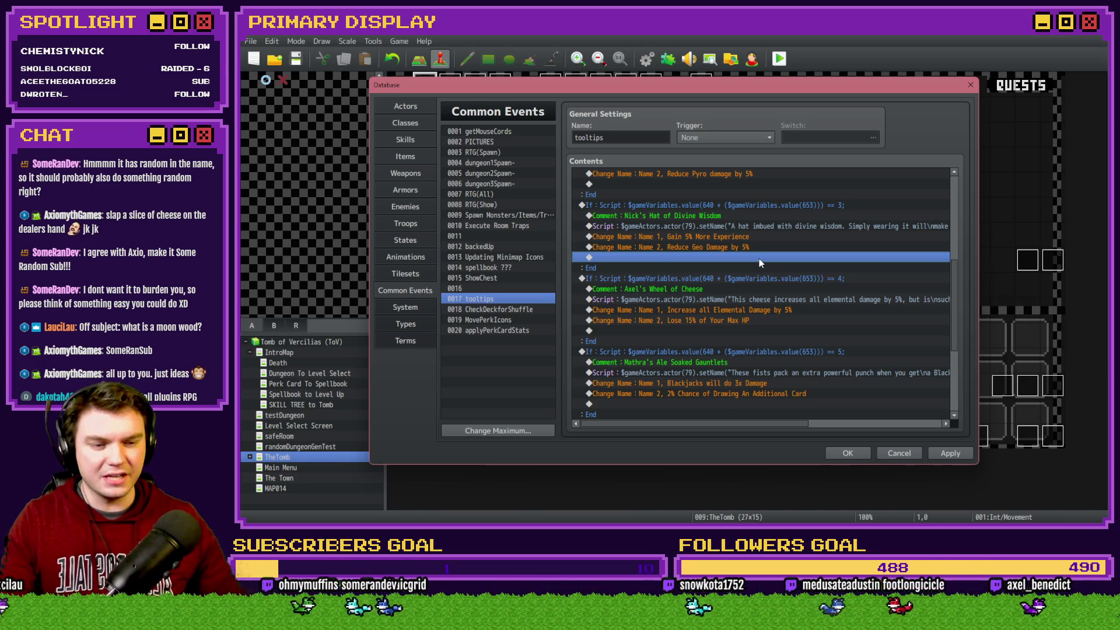
pyautogui.hotkey('alt', 'Tab')
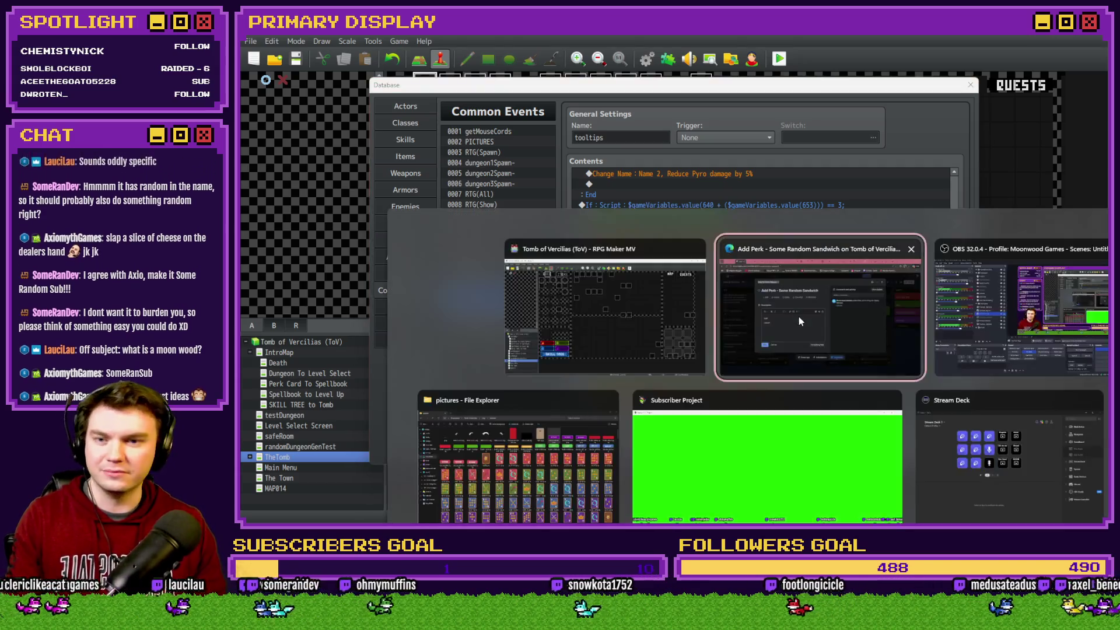
# Change 'Sandwich' to 'Sub' so the card reads 'Add Perk - Some Random Sub'
pyautogui.click(587, 157)
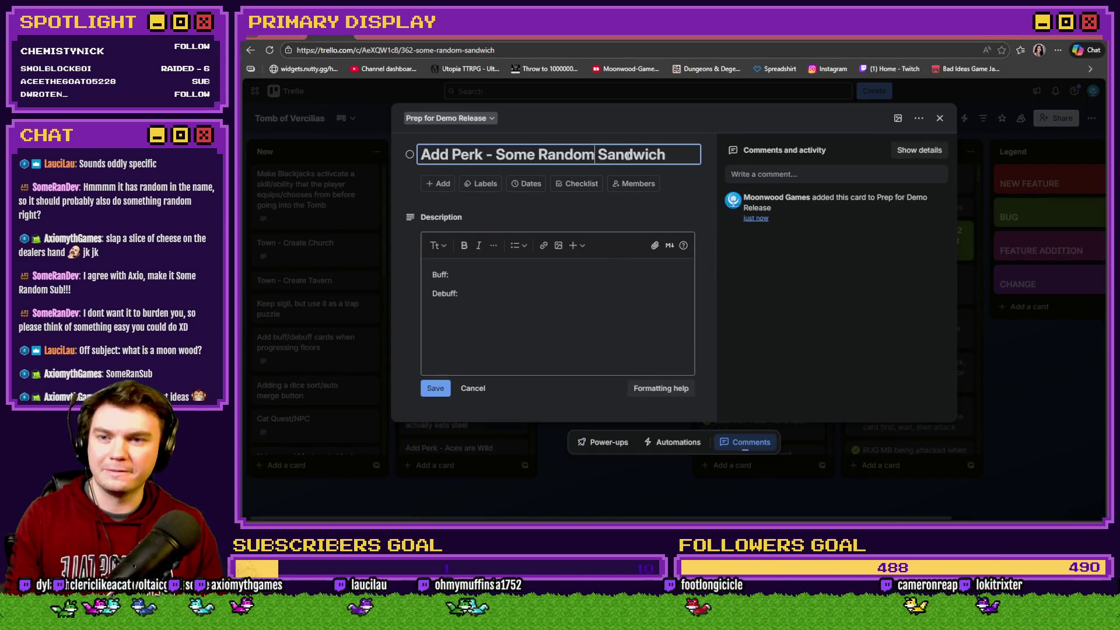
pyautogui.moveTo(624, 155); pyautogui.dragTo(666, 155)
pyautogui.press('BackSpace')
pyautogui.press('BackSpace')
pyautogui.press('BackSpace')
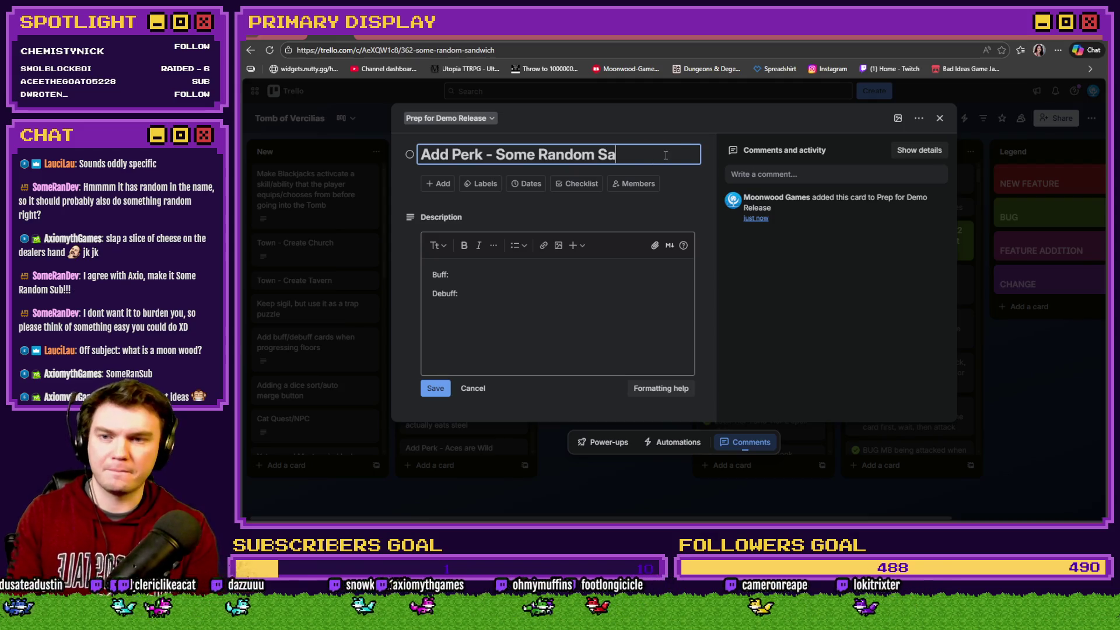
pyautogui.write('ub')
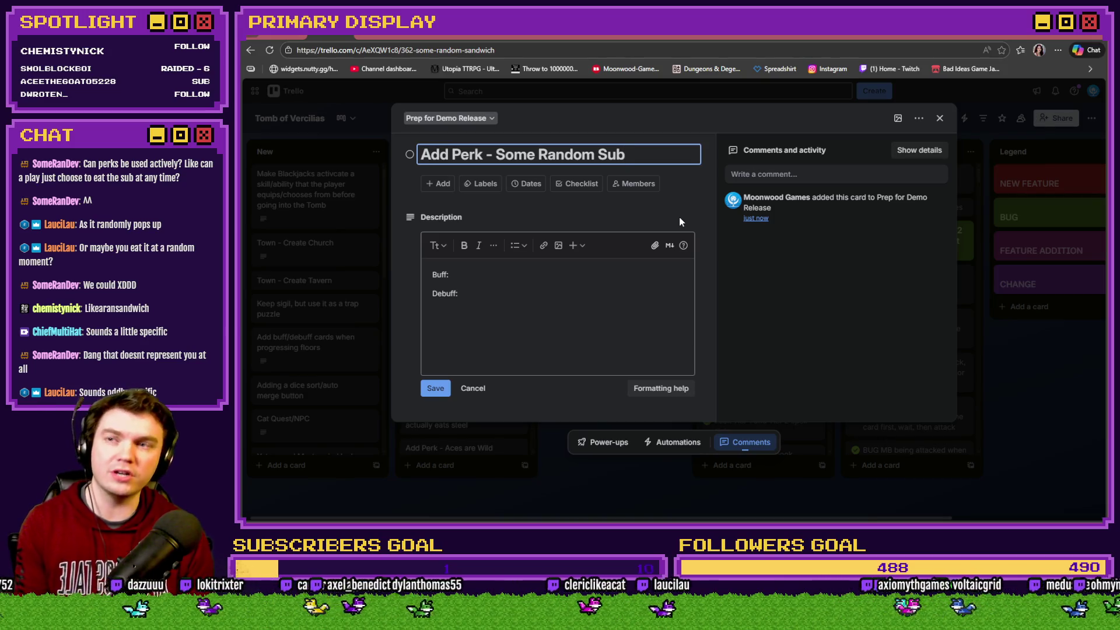
pyautogui.hotkey('alt', 'Tab')
pyautogui.hotkey('alt', 'Tab')
pyautogui.hotkey('alt', 'Tab')
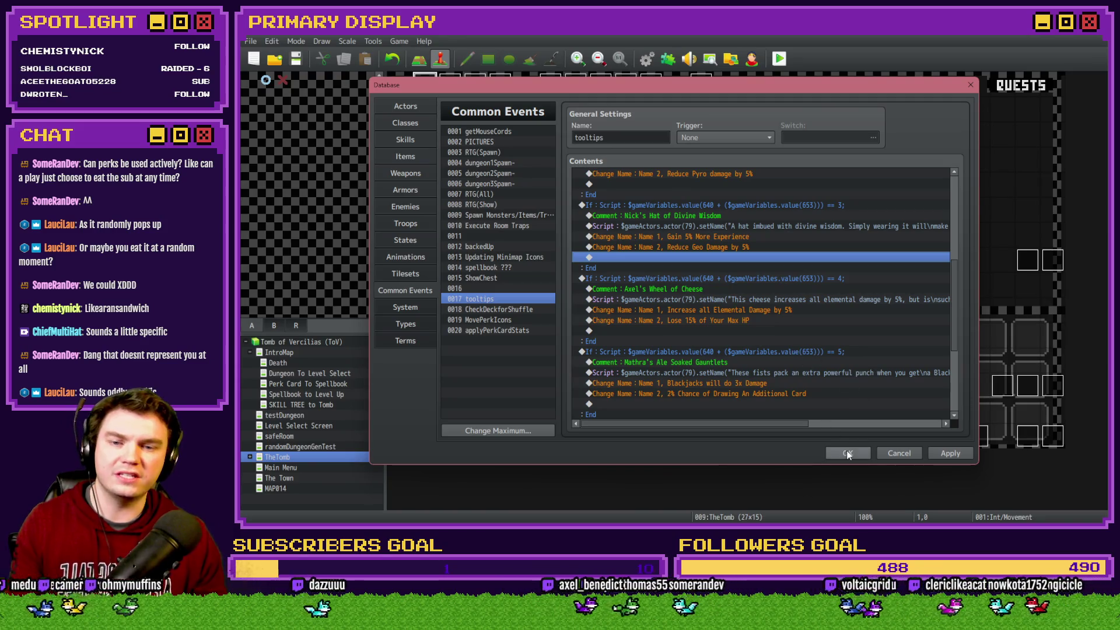
# Close the database keeping changes, then save and launch a playtest of the game
pyautogui.click(847, 453)
pyautogui.click(787, 63)
pyautogui.click(645, 287)
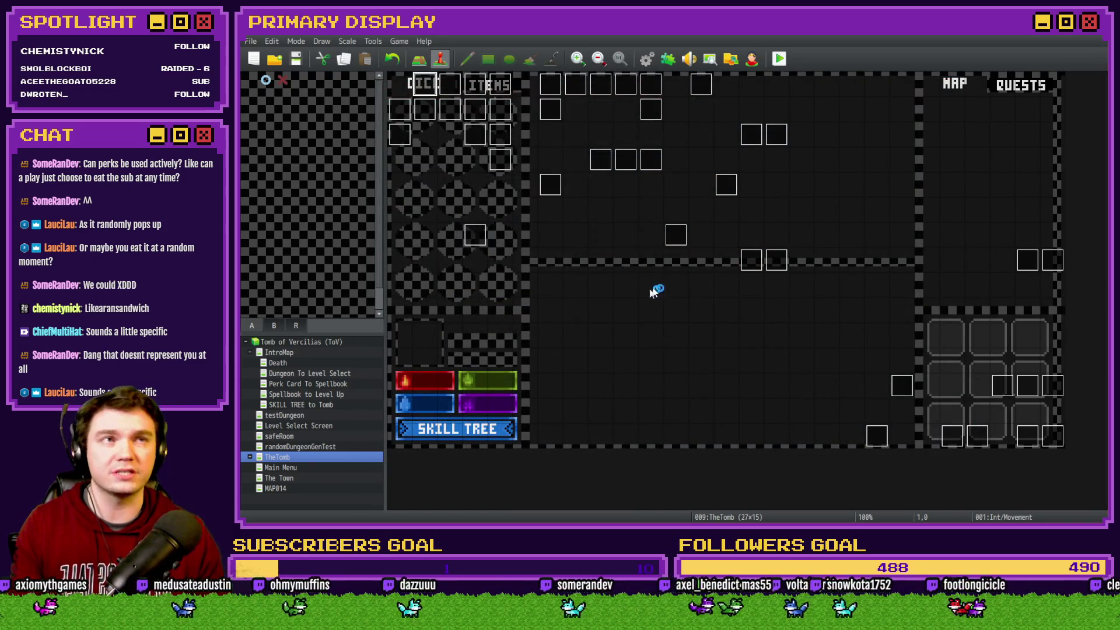
# Move the game window over the editor and pick Nick's Hat of Divine Wisdom as the perk
pyautogui.moveTo(965, 199); pyautogui.dragTo(529, 67)
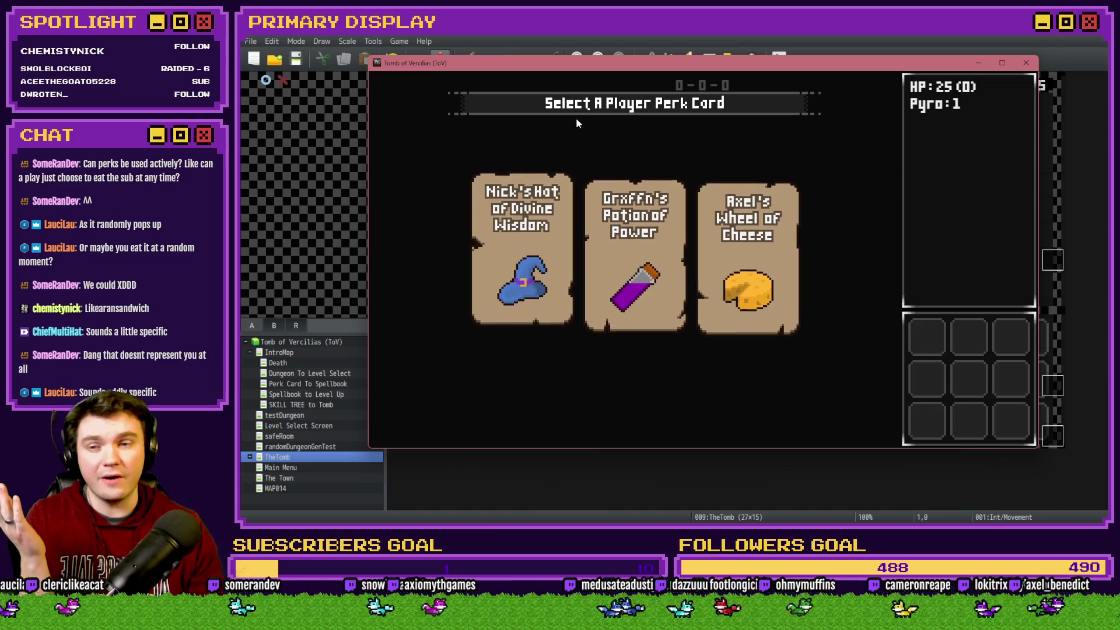
pyautogui.moveTo(755, 237)
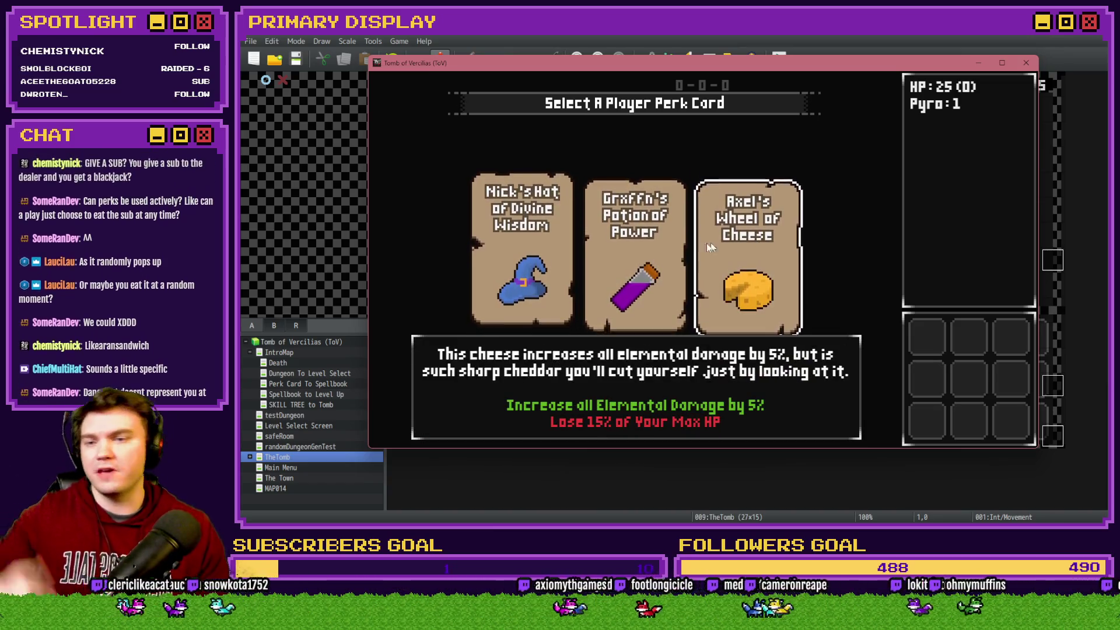
pyautogui.click(527, 270)
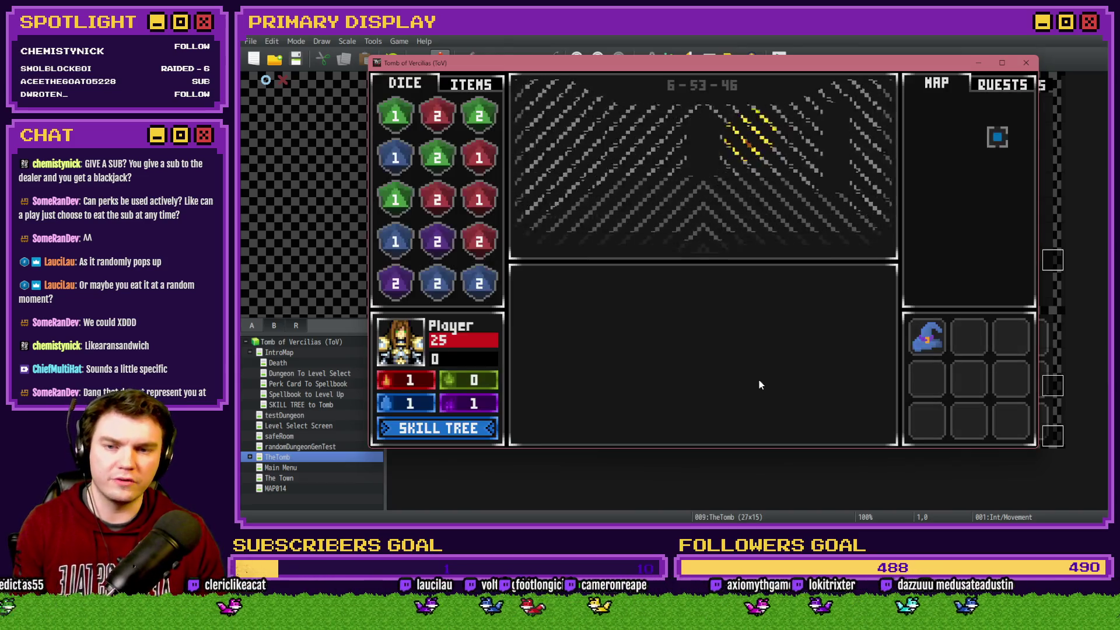
pyautogui.moveTo(930, 343)
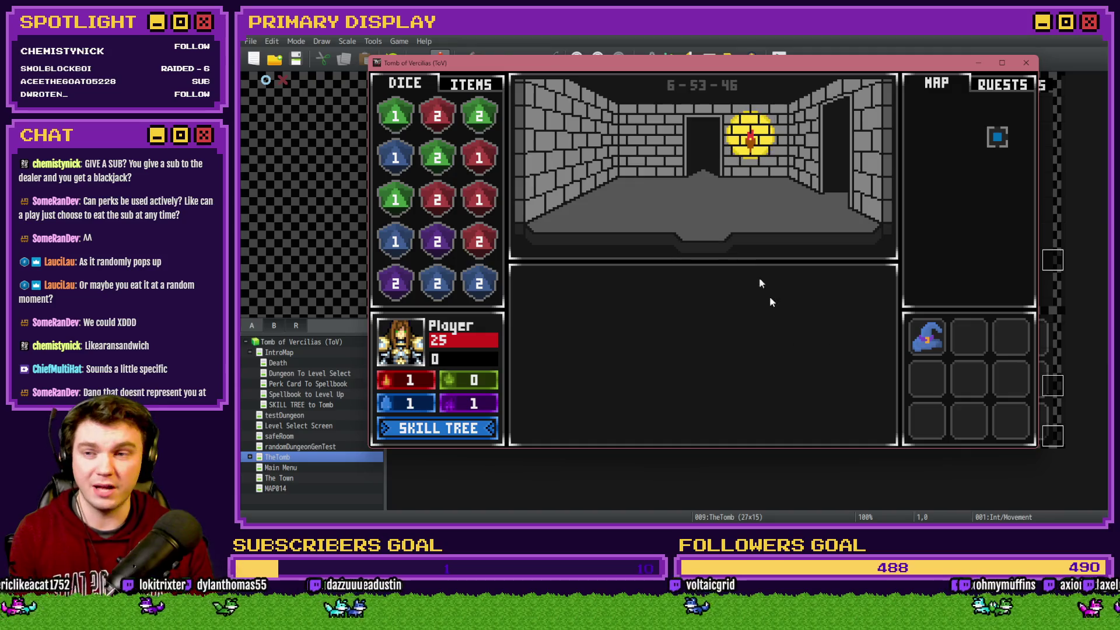
# Switch the game inventory between DICE and ITEMS, then bring up a new perk card choice
pyautogui.click(478, 88)
pyautogui.click(426, 86)
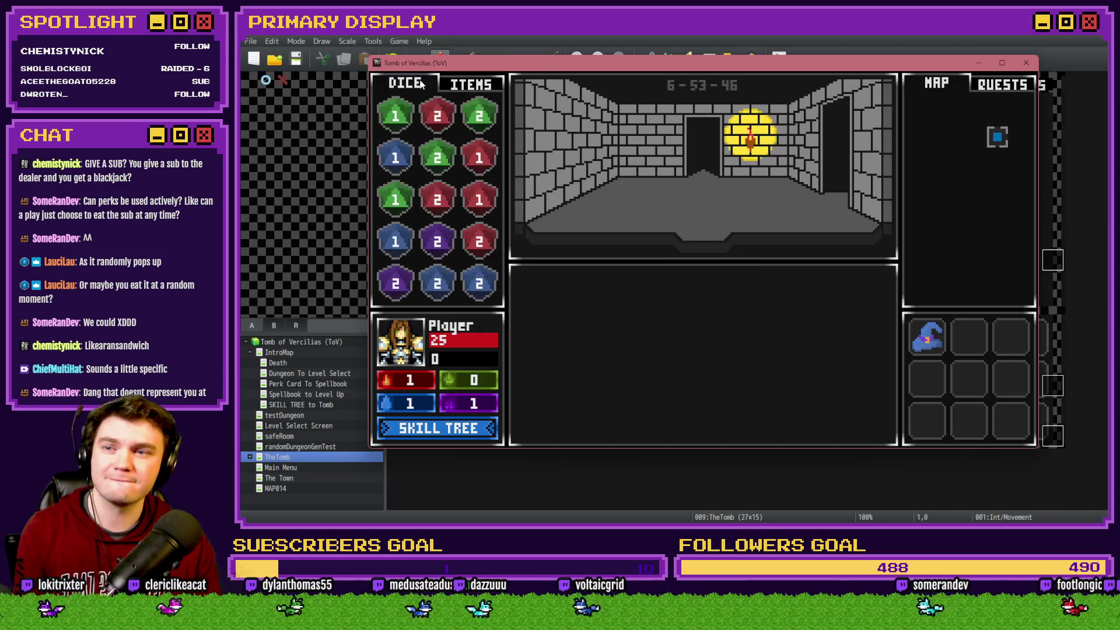
pyautogui.click(449, 89)
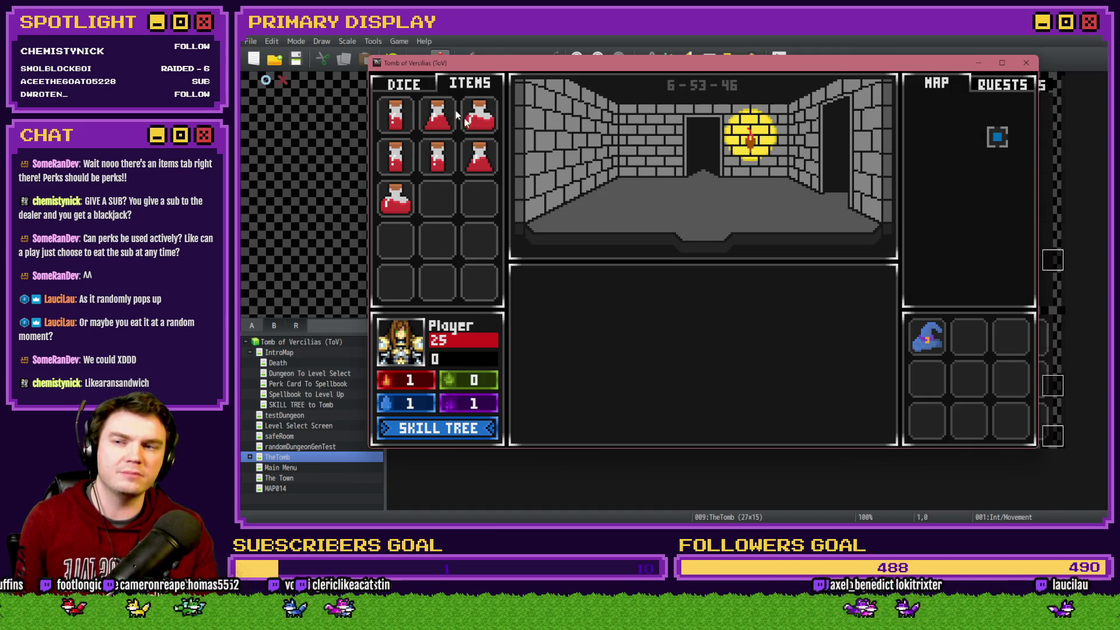
pyautogui.moveTo(936, 380)
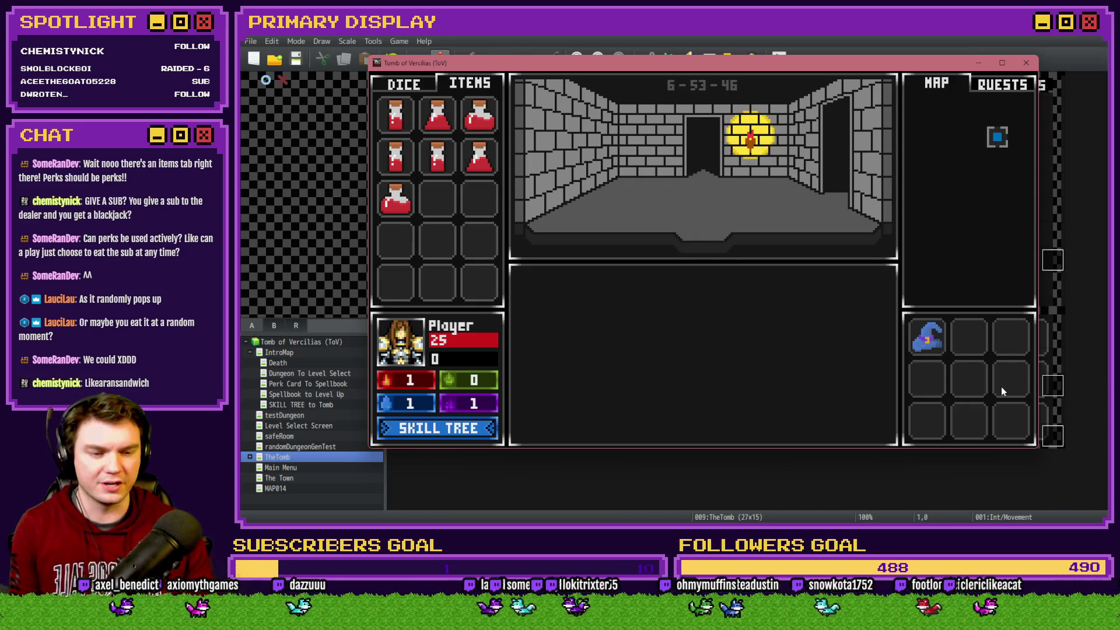
pyautogui.click(404, 83)
pyautogui.click(461, 86)
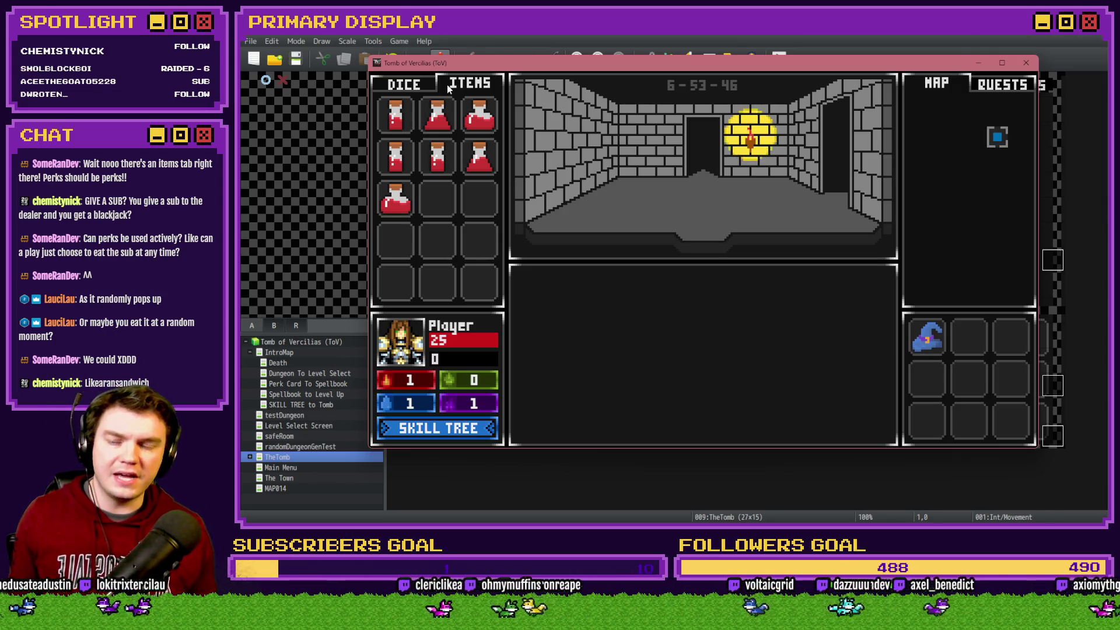
pyautogui.click(468, 85)
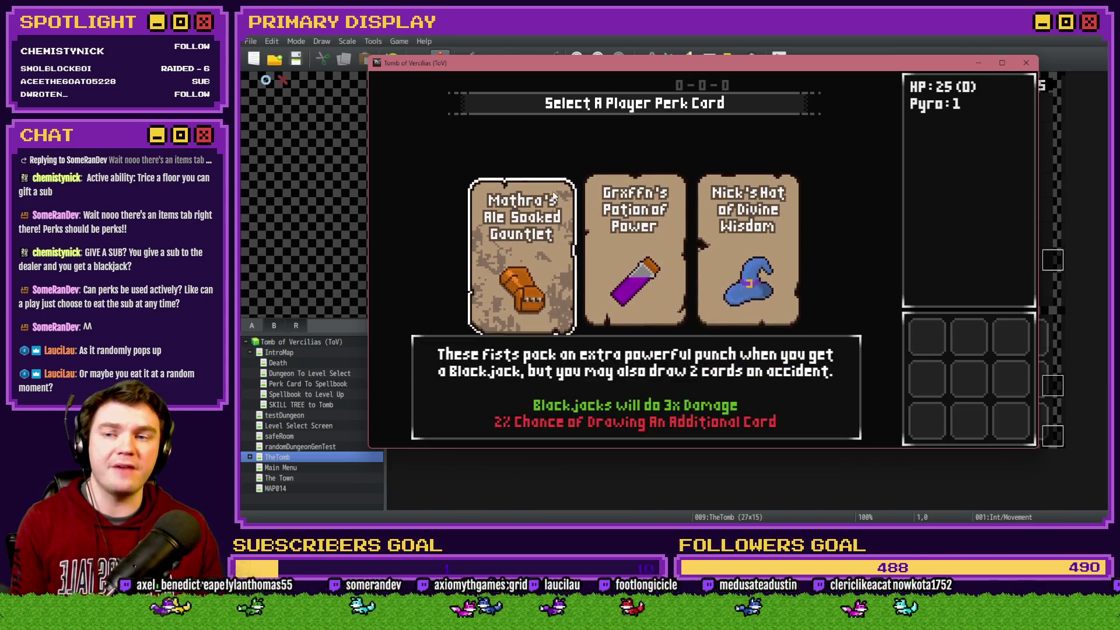
# Read each perk card's tooltip and choose Mathra's Ale Soaked Gauntlet
pyautogui.moveTo(638, 221)
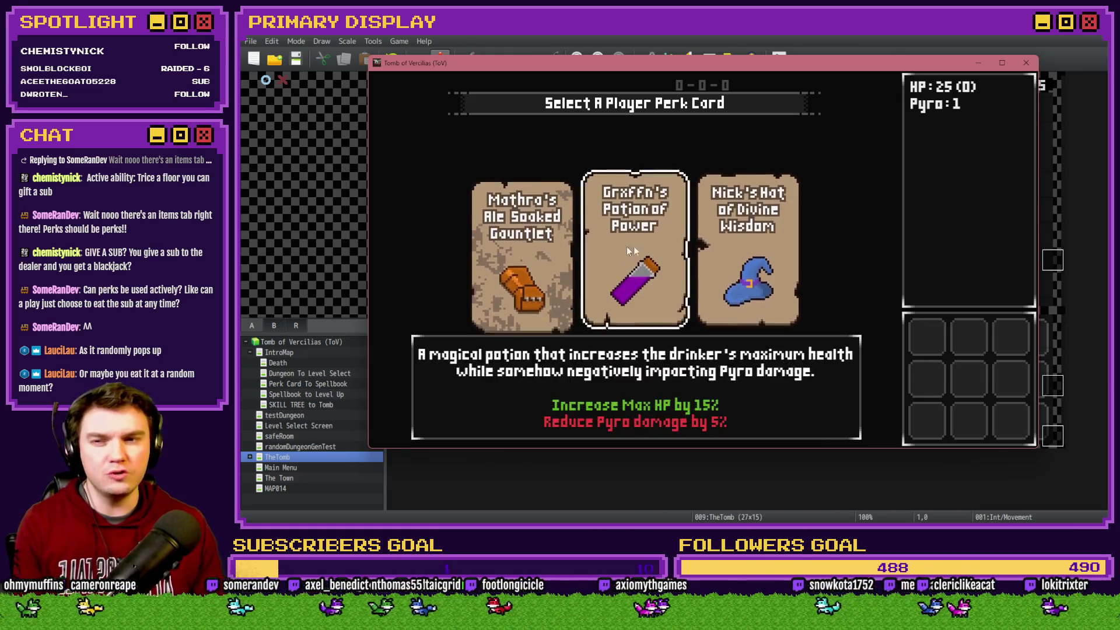
pyautogui.moveTo(733, 249)
pyautogui.moveTo(562, 267)
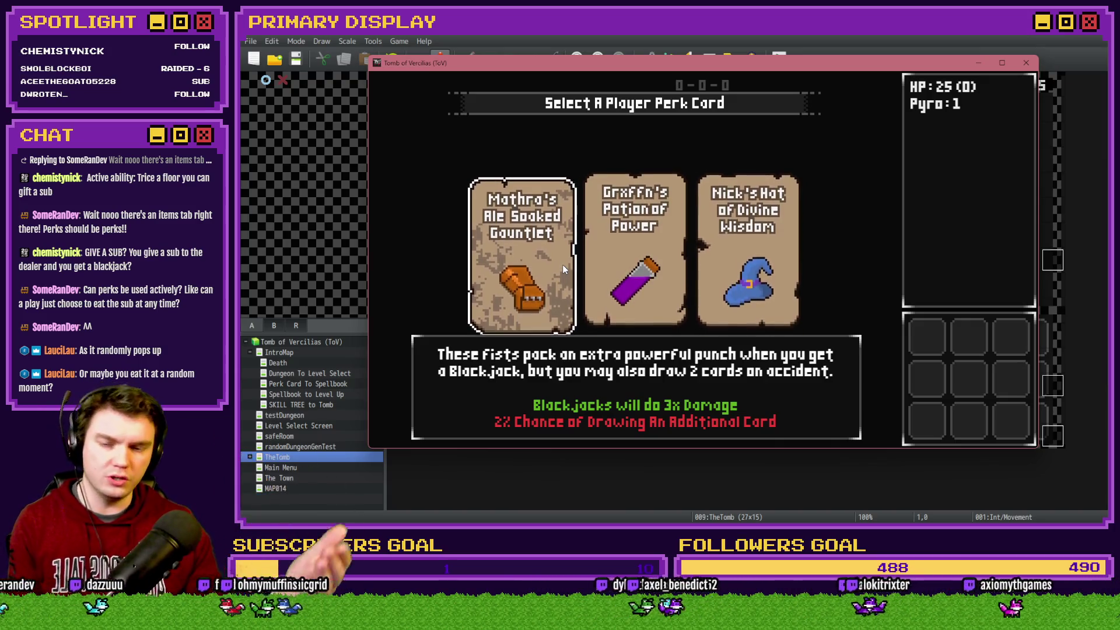
pyautogui.moveTo(676, 254)
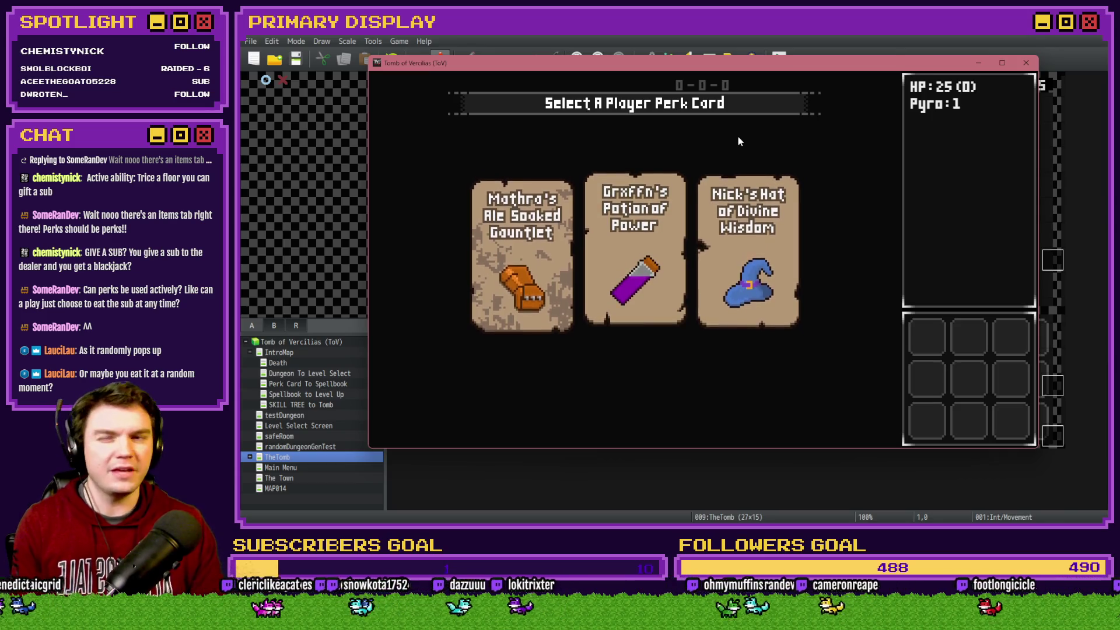
pyautogui.moveTo(656, 310)
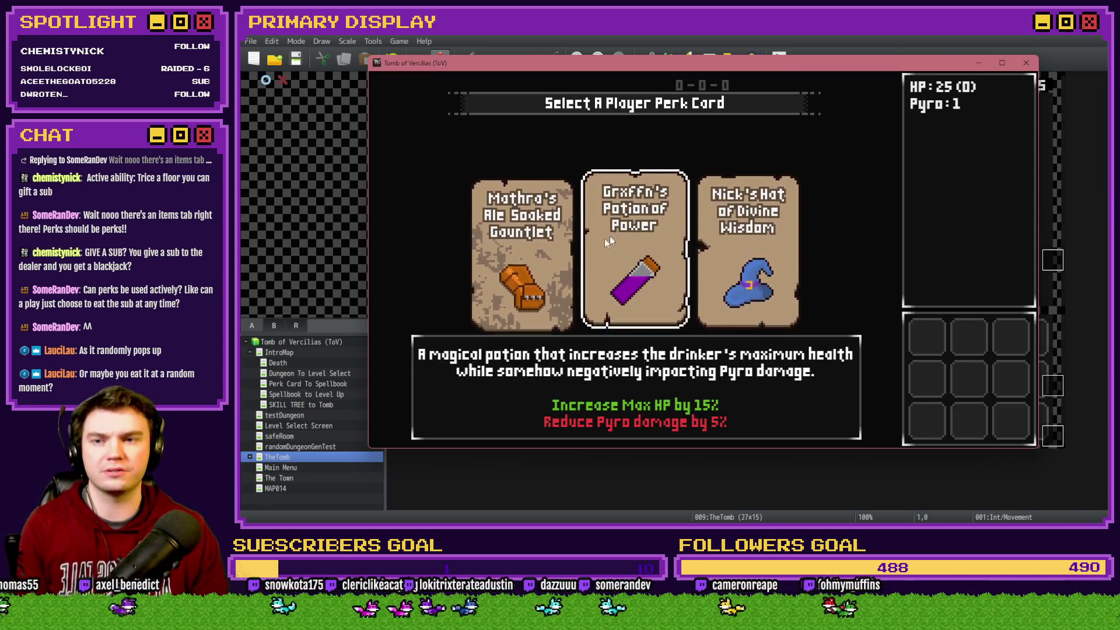
pyautogui.click(554, 255)
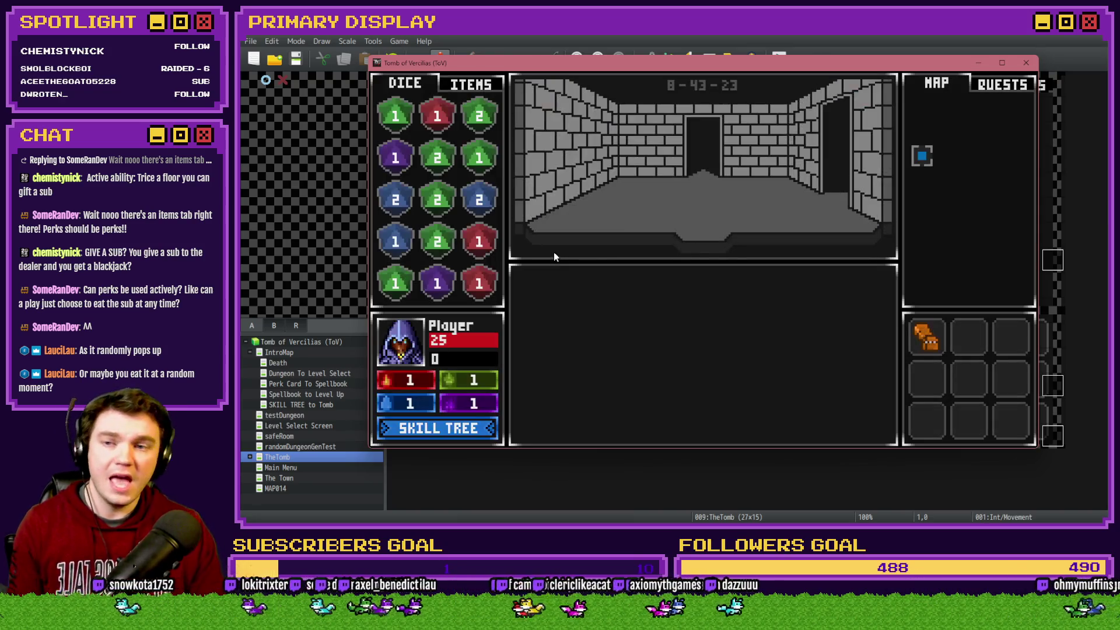
# Rearrange the potions in the ITEMS grid, moving the small potion up to row 3
pyautogui.click(461, 92)
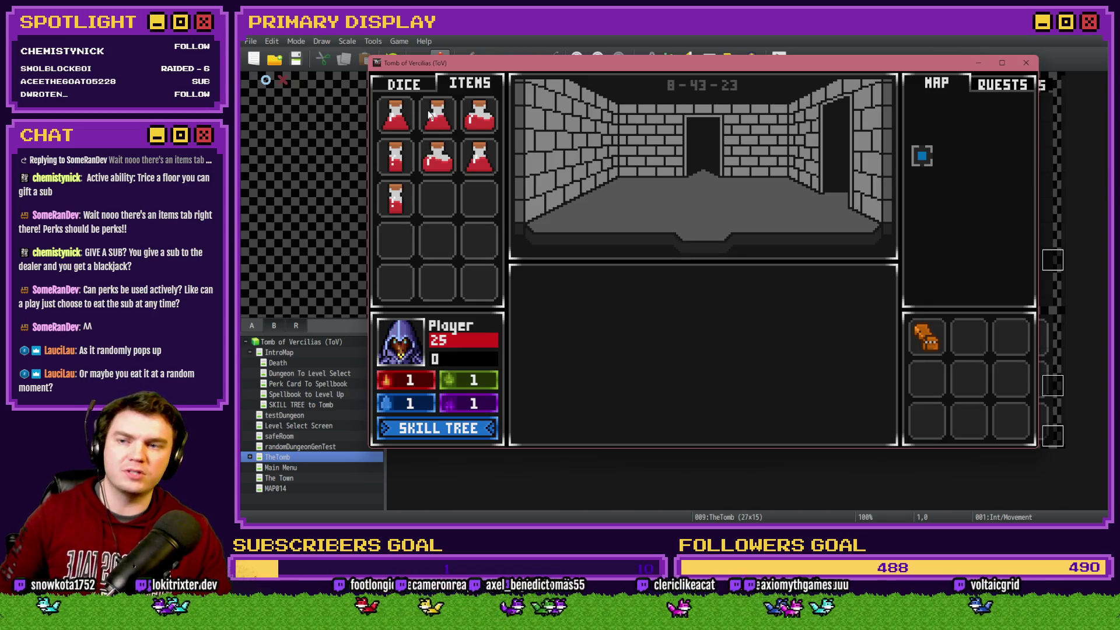
pyautogui.moveTo(396, 158); pyautogui.dragTo(443, 245)
pyautogui.moveTo(395, 199); pyautogui.dragTo(397, 283)
pyautogui.moveTo(440, 245); pyautogui.dragTo(441, 279)
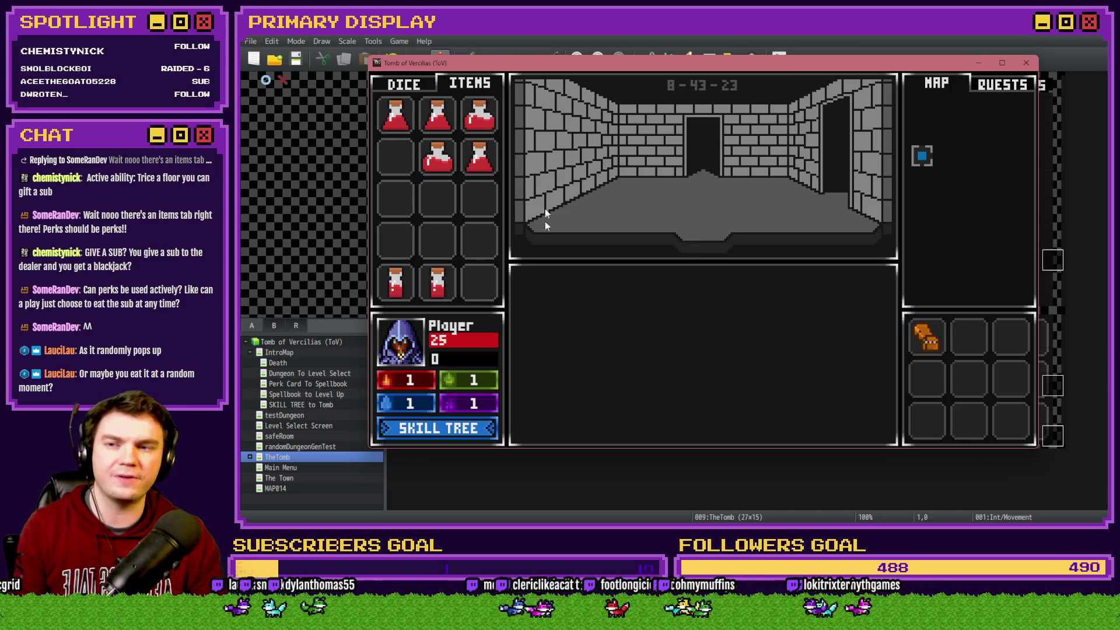
pyautogui.click(404, 84)
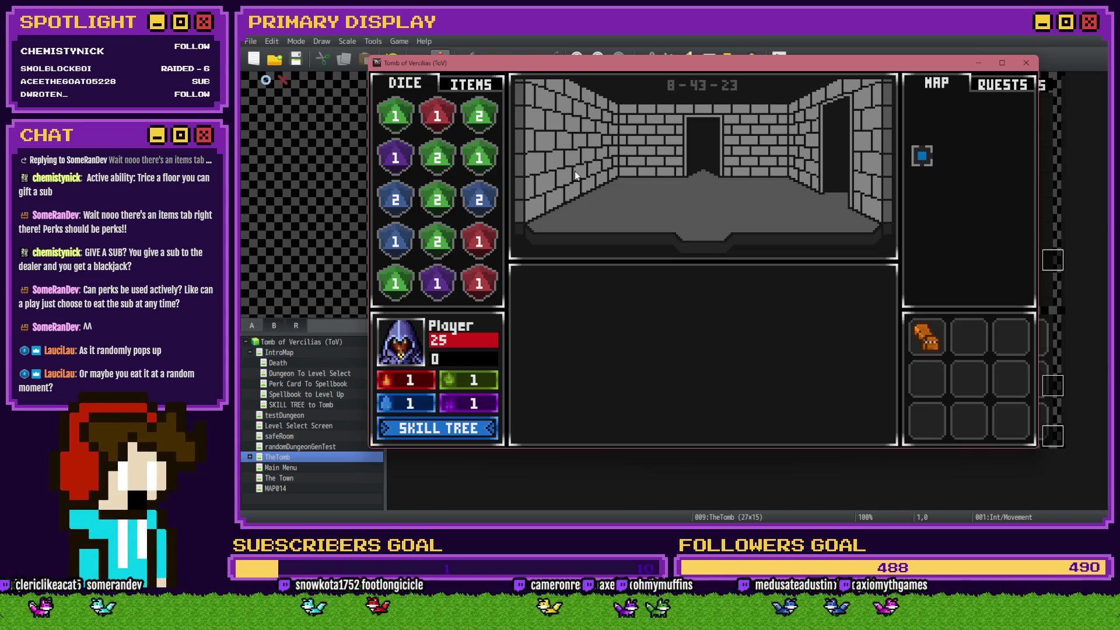
pyautogui.click(484, 87)
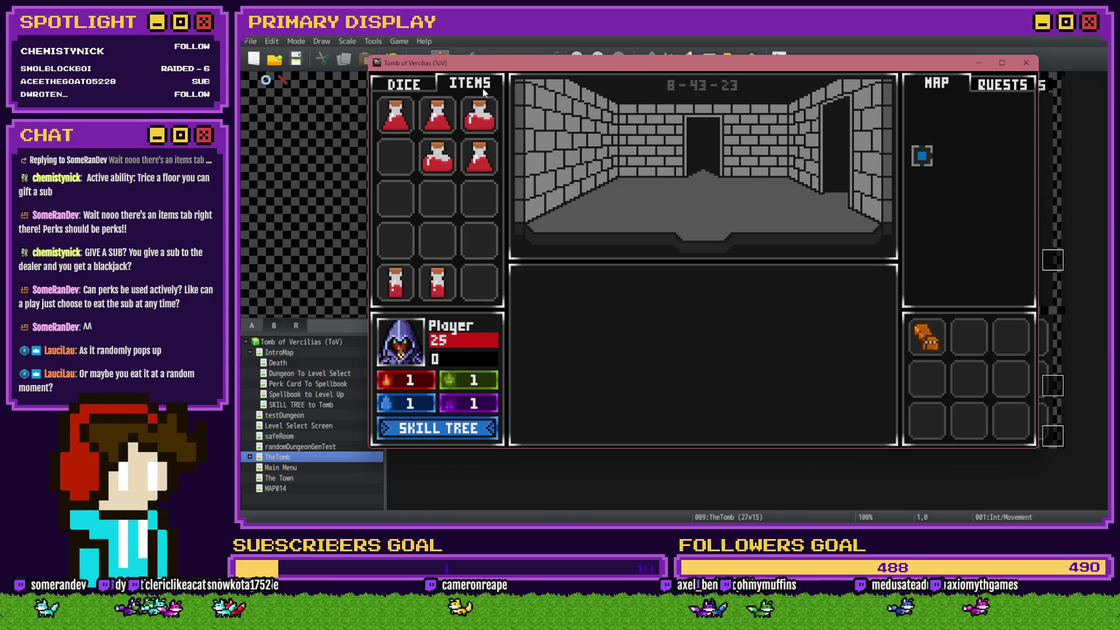
pyautogui.click(438, 152)
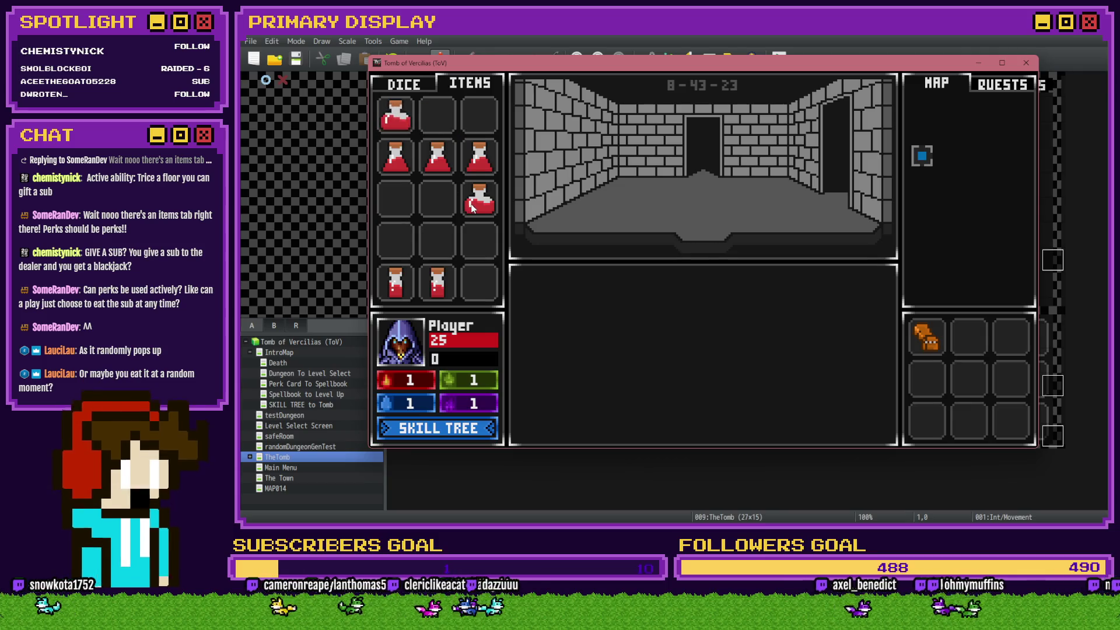
pyautogui.moveTo(408, 286)
pyautogui.mouseDown()
pyautogui.moveTo(403, 205)
pyautogui.moveTo(436, 240)
pyautogui.moveTo(436, 216)
pyautogui.mouseUp()
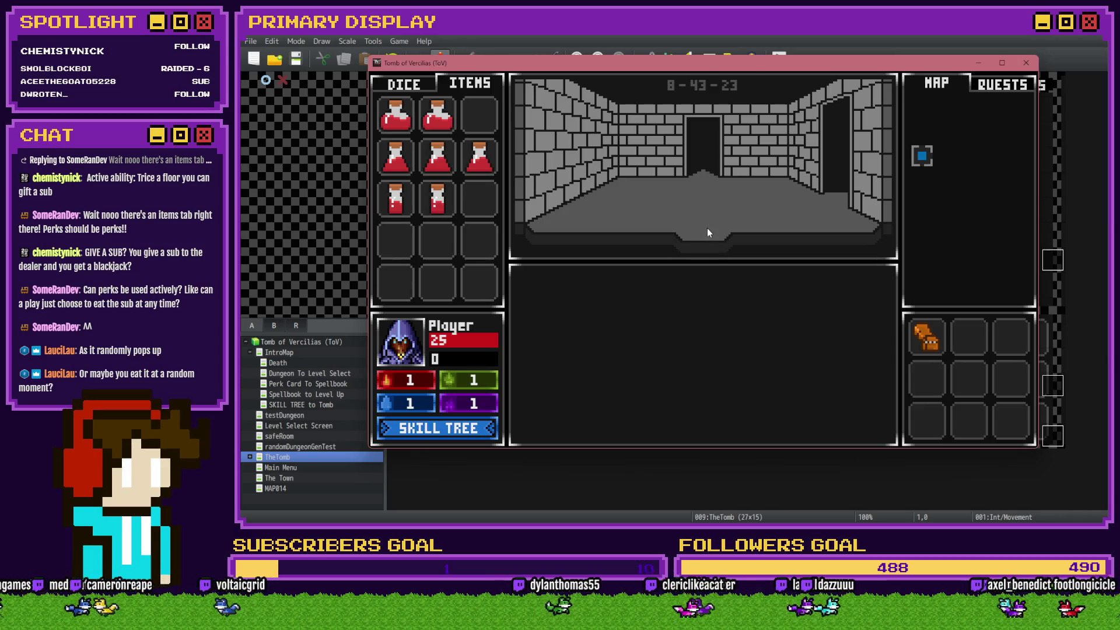
# Close the playtest and view the 0017 tooltips common event in the Database
pyautogui.click(1026, 62)
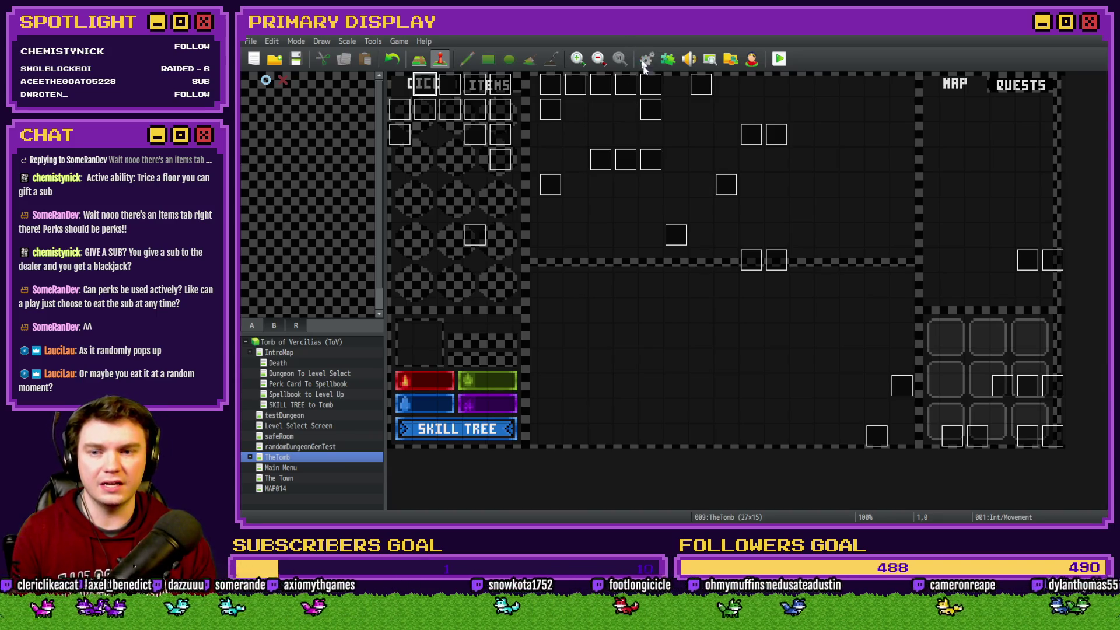
pyautogui.click(646, 58)
pyautogui.scroll(-10, 756, 337)
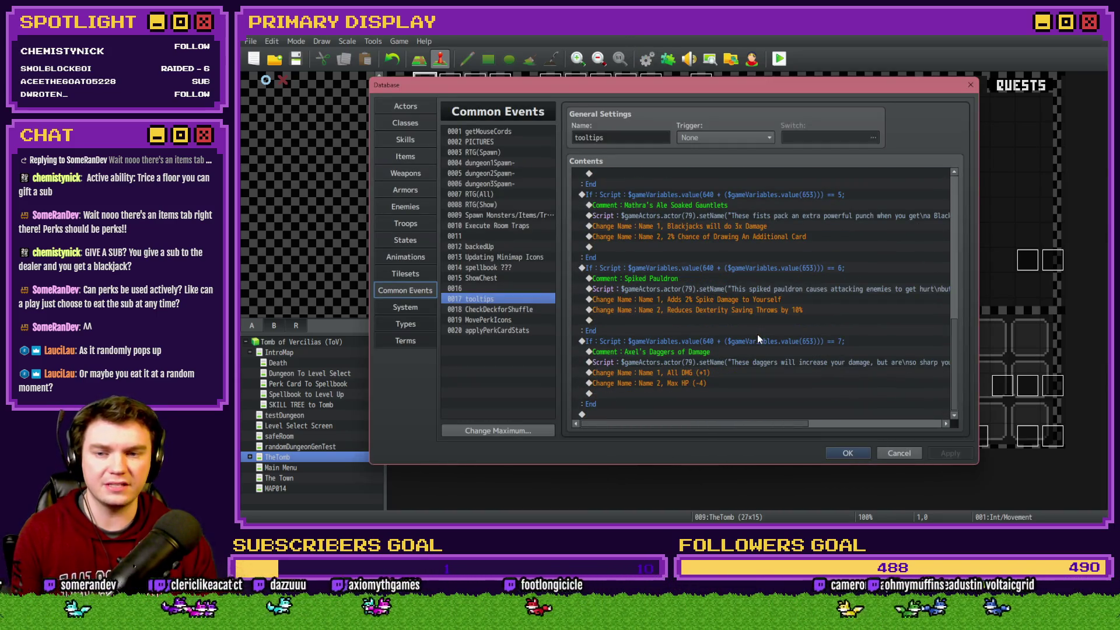
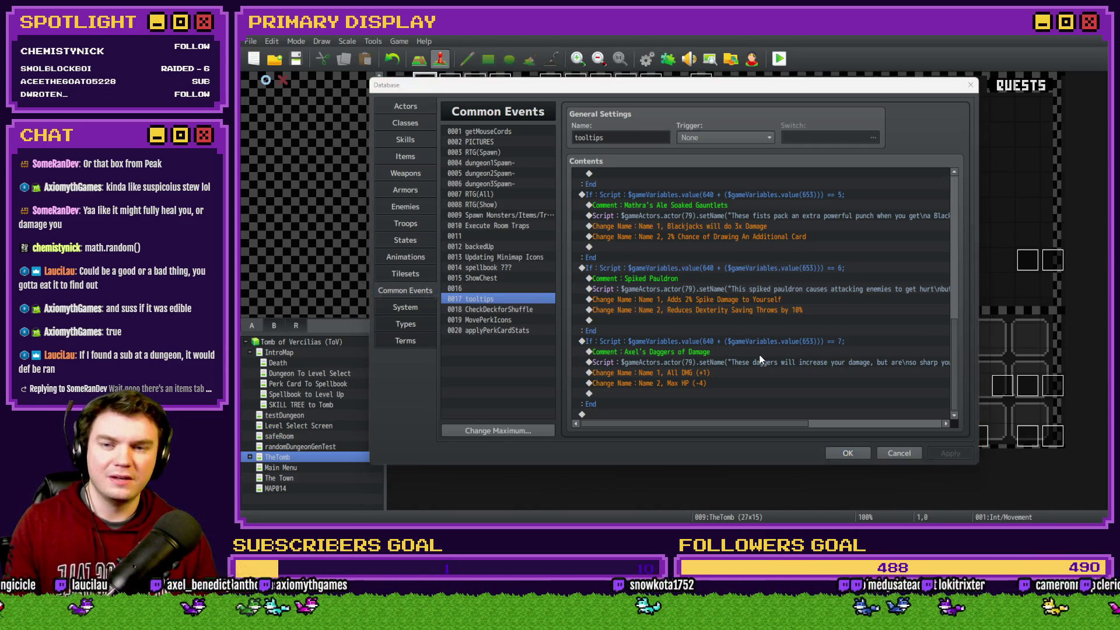
# Append '(SomeRanSub)' to the Trello card title
pyautogui.hotkey('alt', 'Tab')
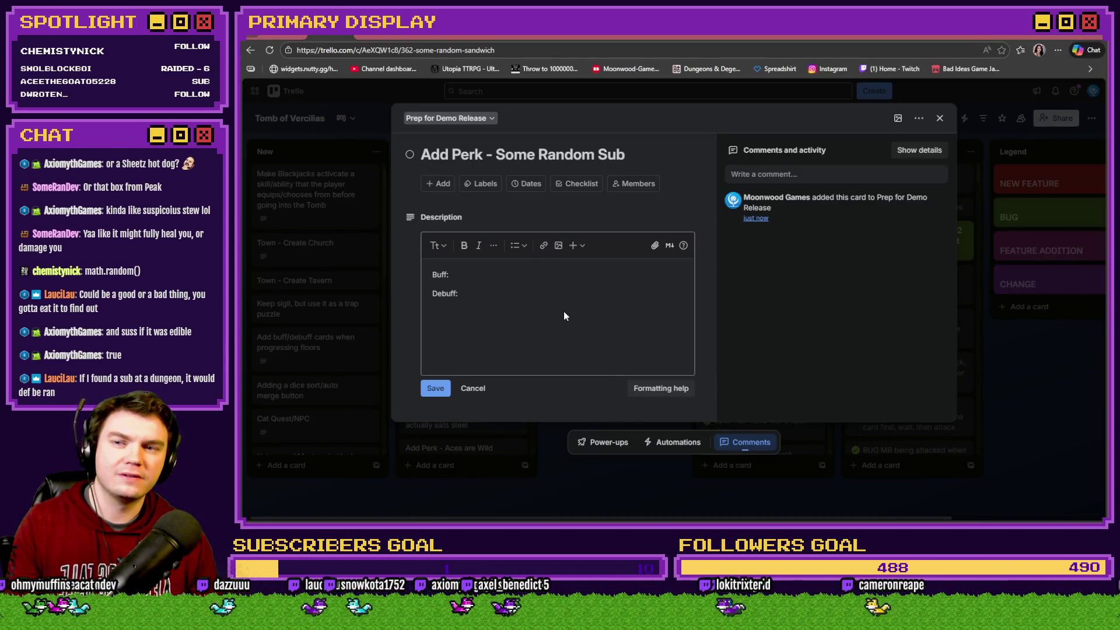
pyautogui.click(554, 155)
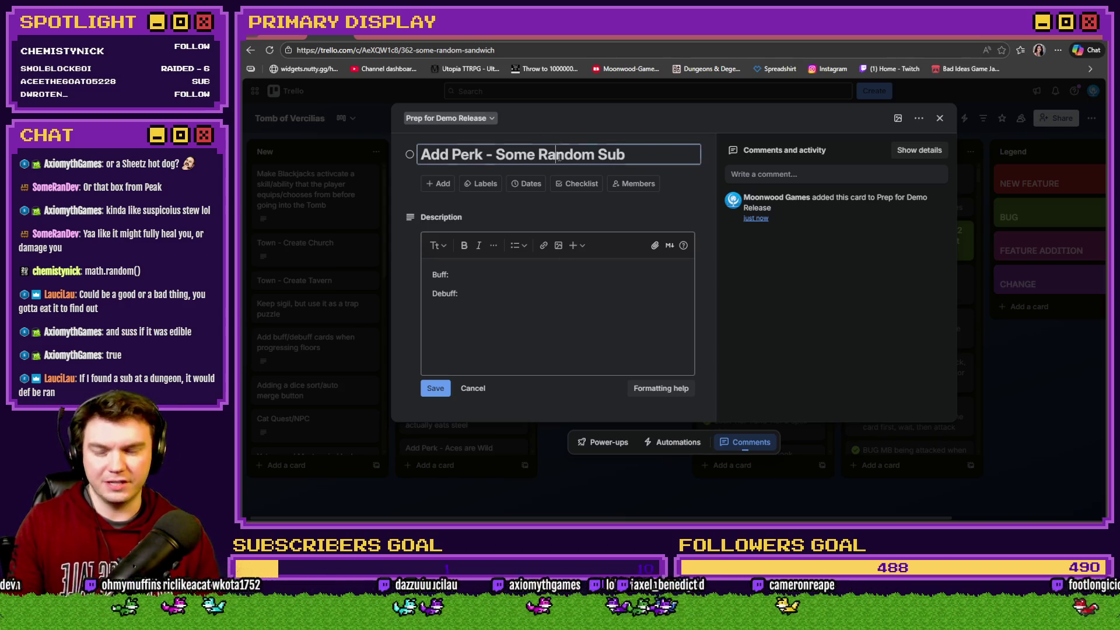
pyautogui.click(525, 156)
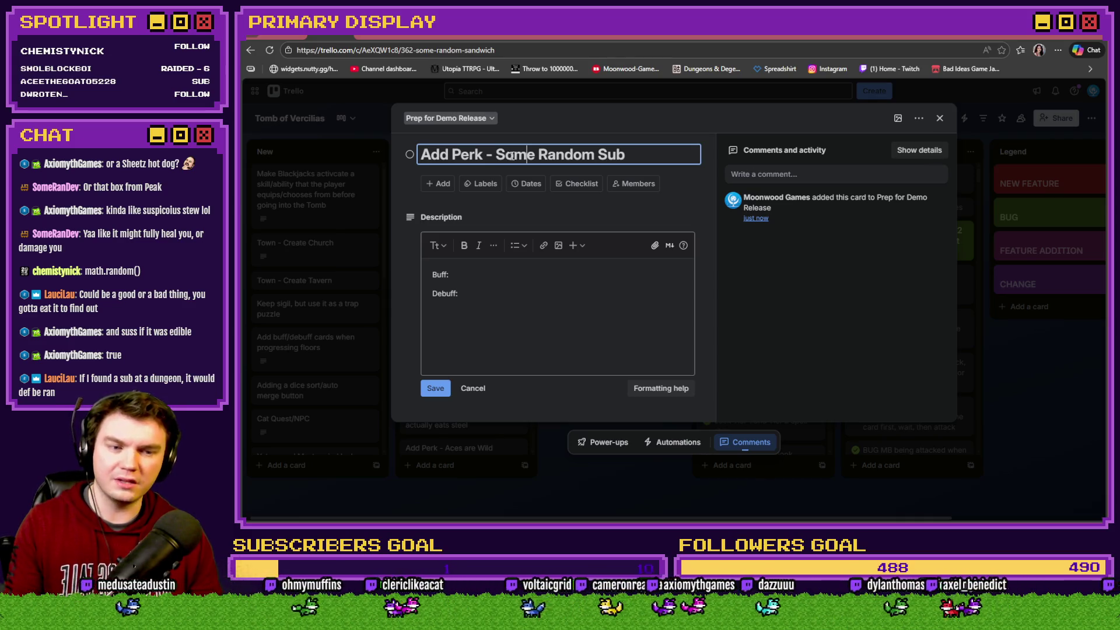
pyautogui.click(647, 153)
pyautogui.write('()SomeRanSu')
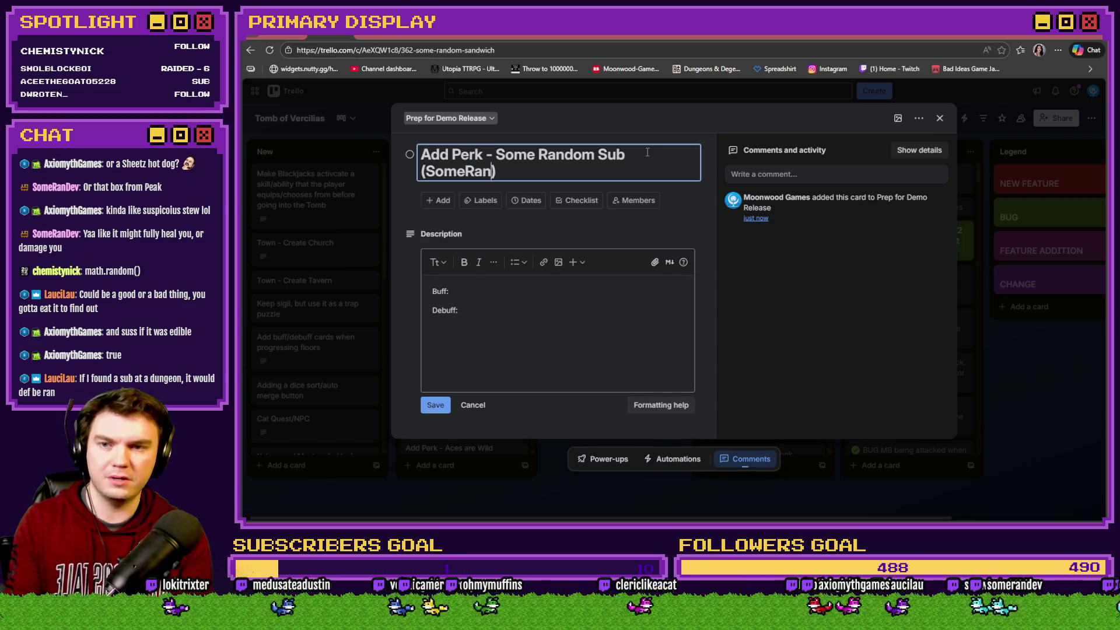
pyautogui.write('b')
pyautogui.press('End')
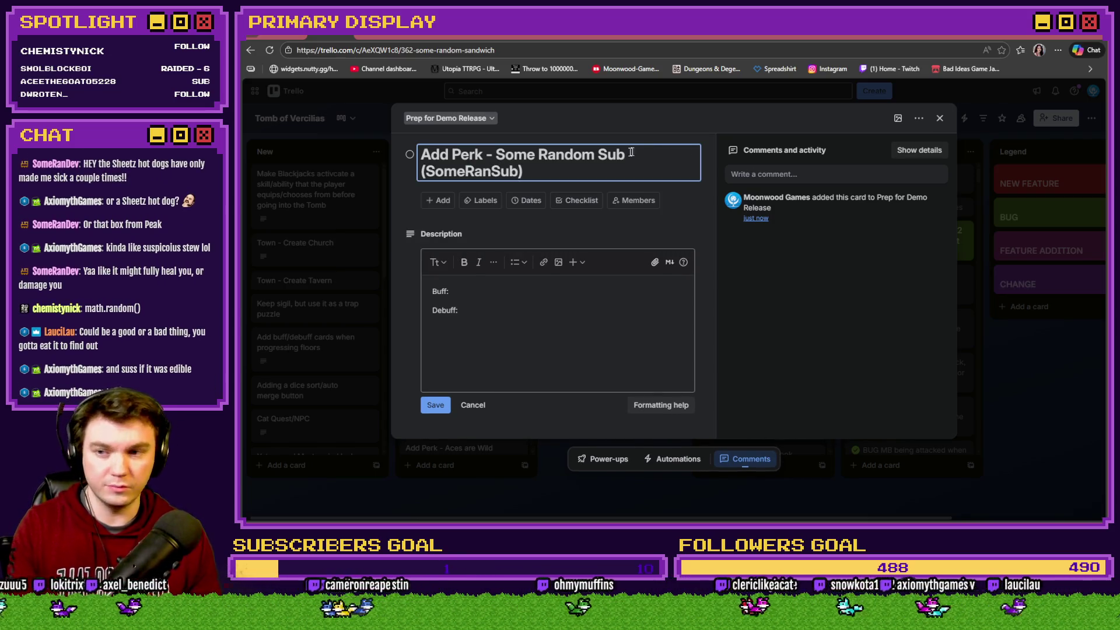
# Replace the title word 'Sub' with 'Sandwich'
pyautogui.click(630, 159)
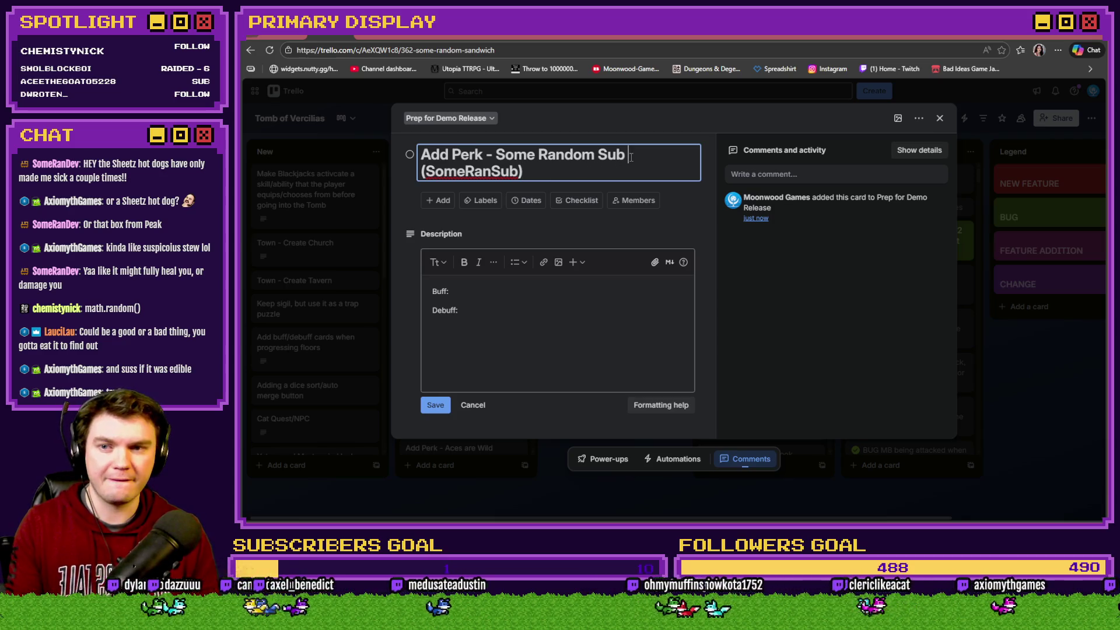
pyautogui.press('BackSpace')
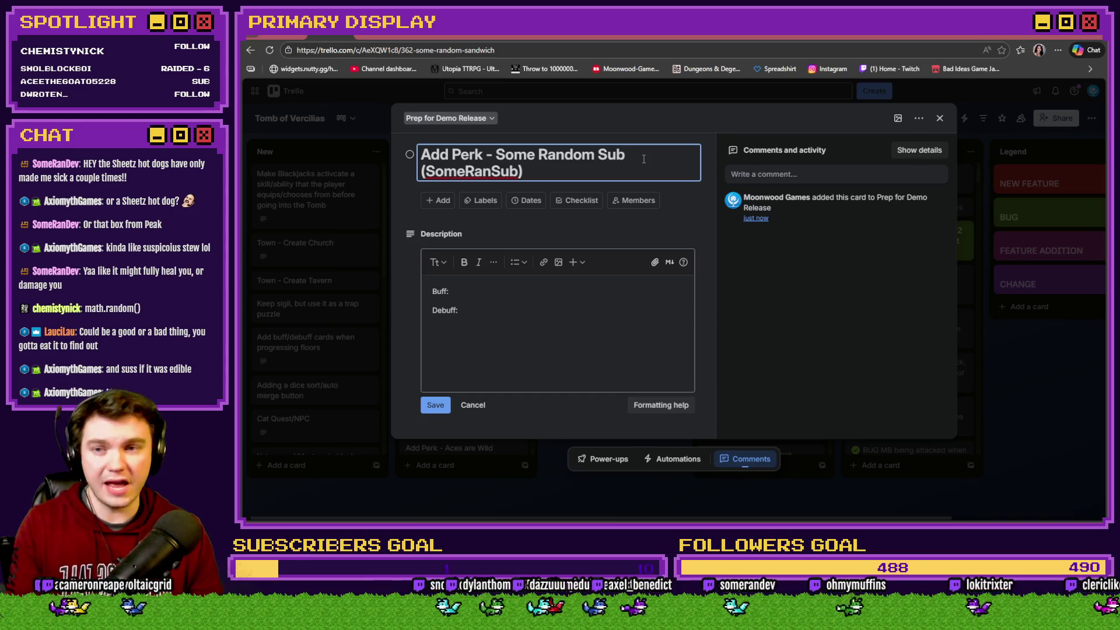
pyautogui.press('BackSpace')
pyautogui.press('BackSpace')
pyautogui.press('BackSpace')
pyautogui.write('S')
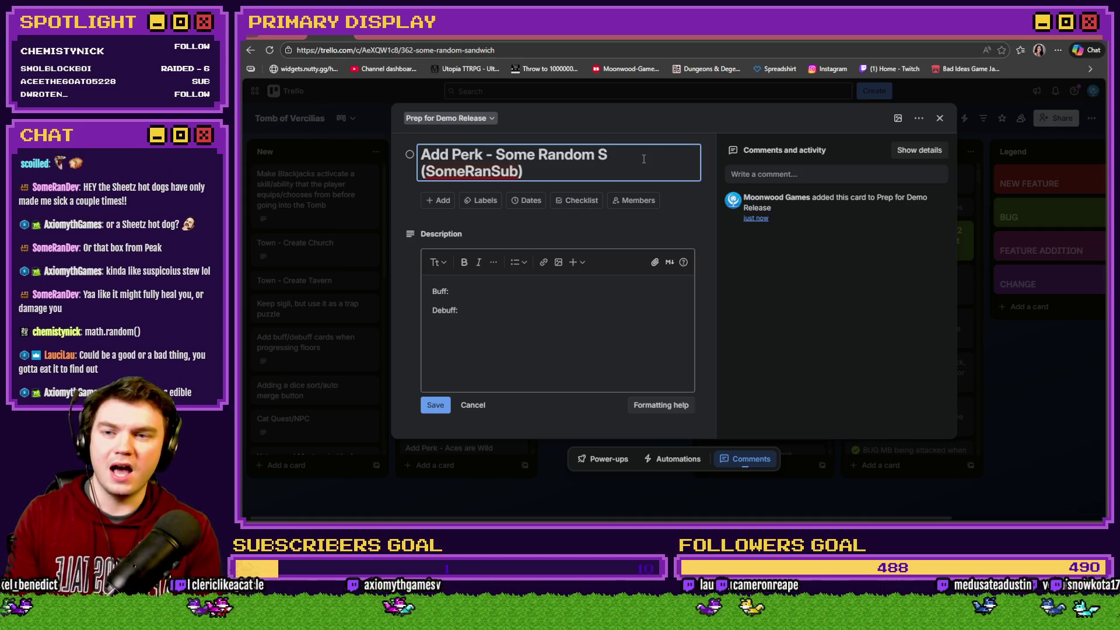
pyautogui.write('andwich')
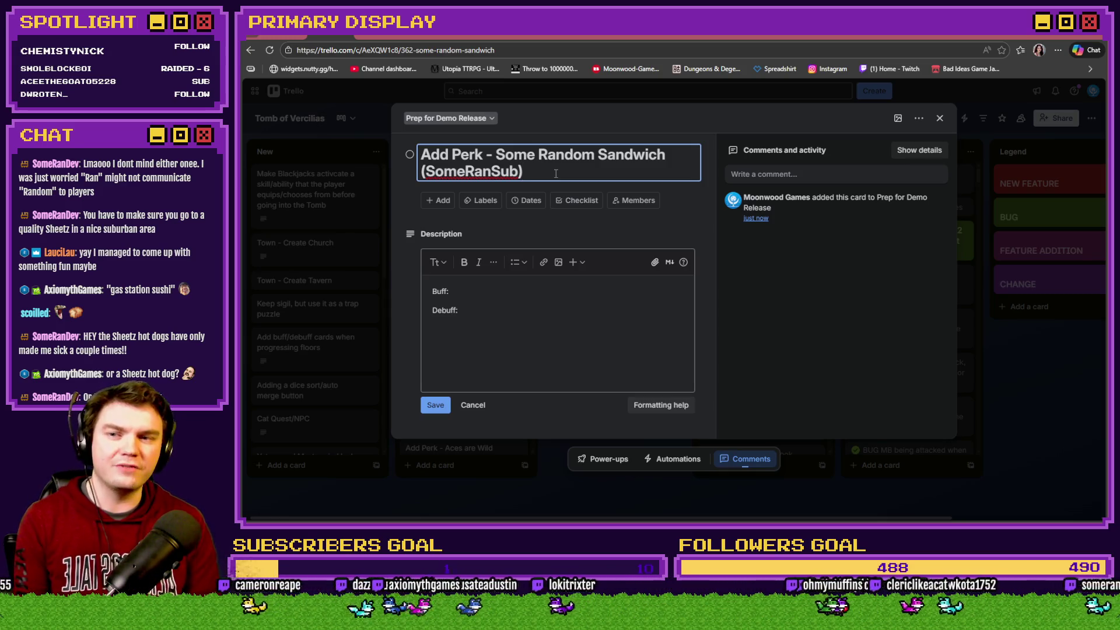
# Delete the '(SomeRanSub)' credit from the card title, leaving 'Add Perk - Some Random Sandwich'
pyautogui.moveTo(554, 173); pyautogui.dragTo(420, 172)
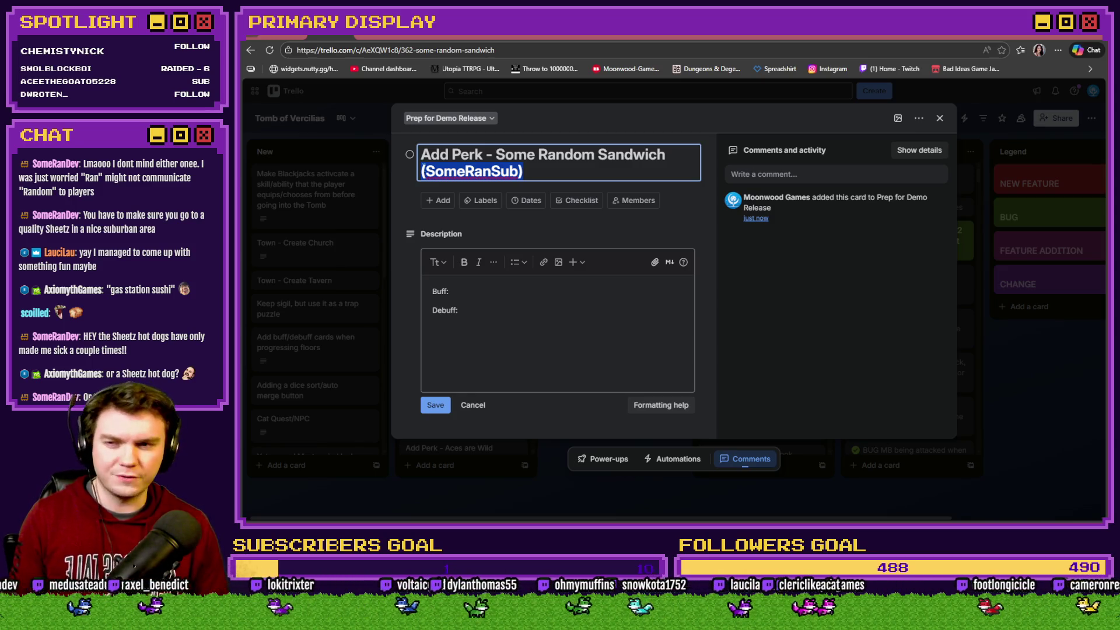
pyautogui.press('BackSpace')
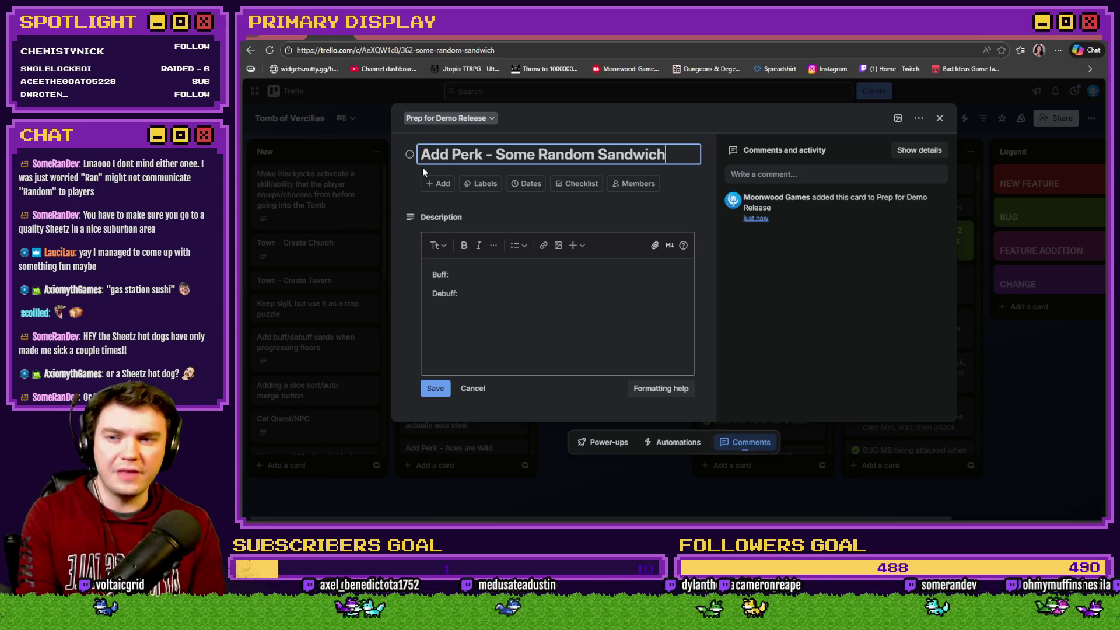
# Change 'Perk' to 'Item' so the title reads 'Add Item - Some Random Sandwich'
pyautogui.click(488, 281)
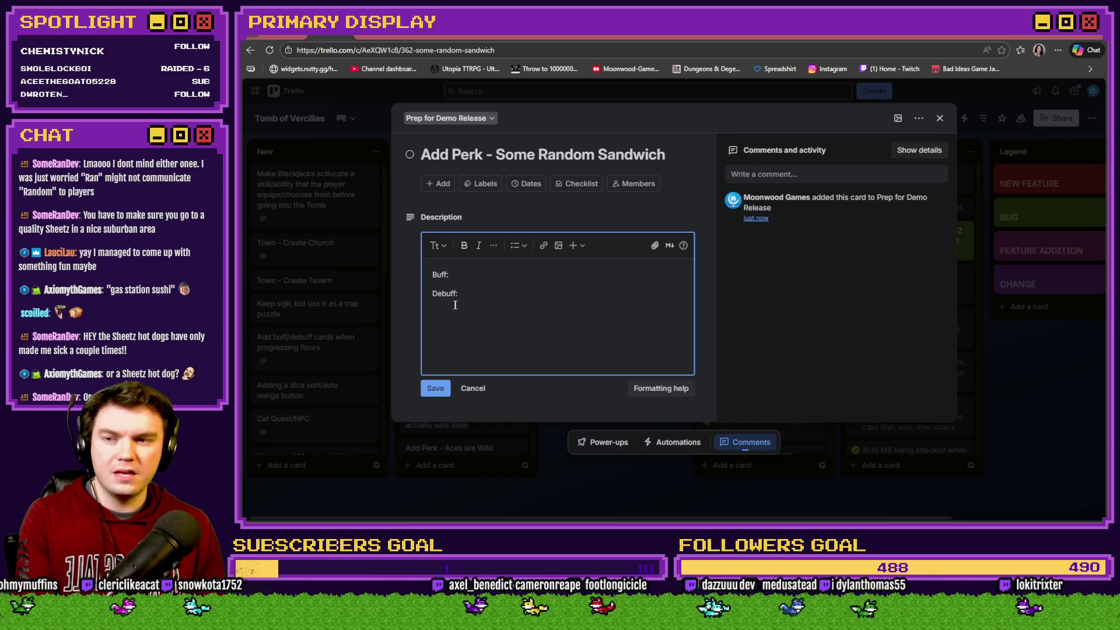
pyautogui.moveTo(453, 154); pyautogui.dragTo(485, 148)
pyautogui.write('Item')
pyautogui.doubleClick(485, 293)
pyautogui.click(499, 329)
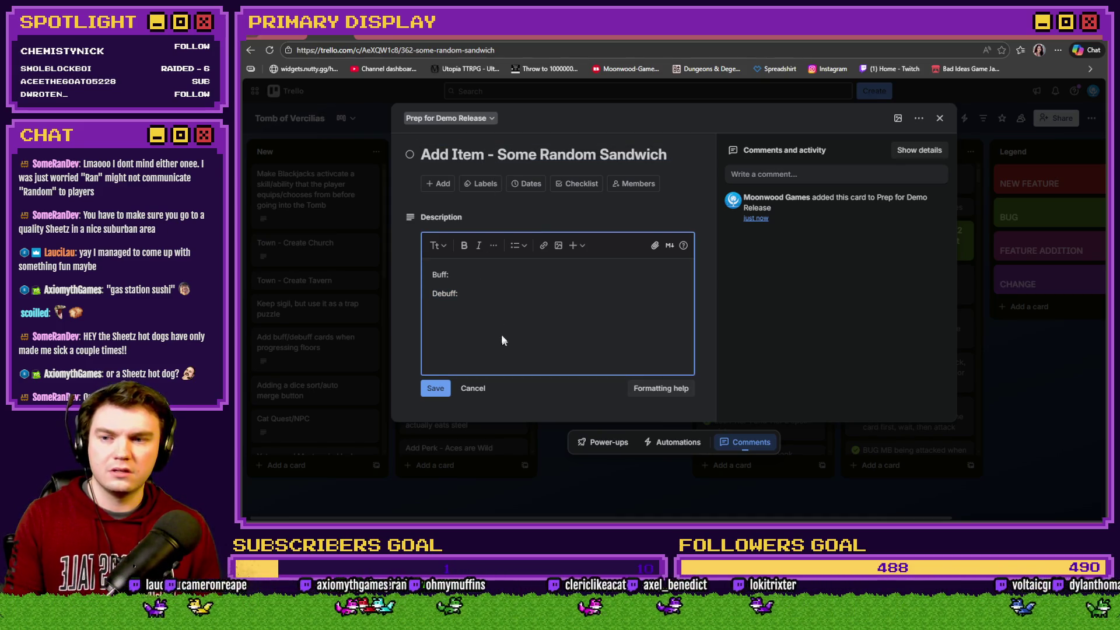
# Replace the Buff/Debuff template with 'It will randomly do something good or bad, but must be consumed to find out.' and save
pyautogui.press('BackSpace')
pyautogui.press('BackSpace')
pyautogui.press('BackSpace')
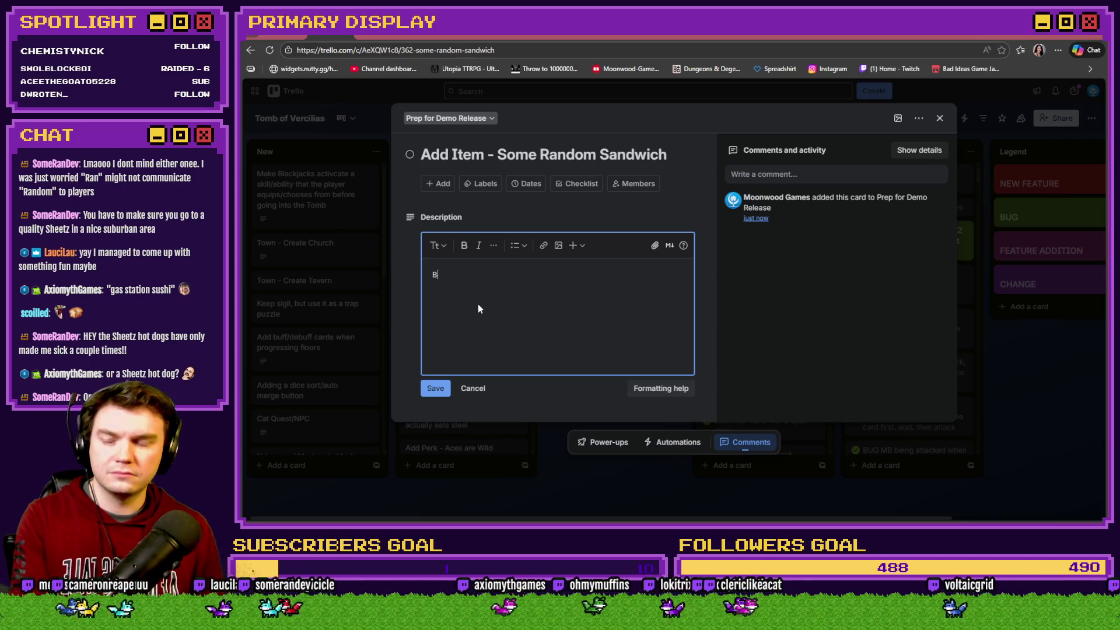
pyautogui.write('It will randomly')
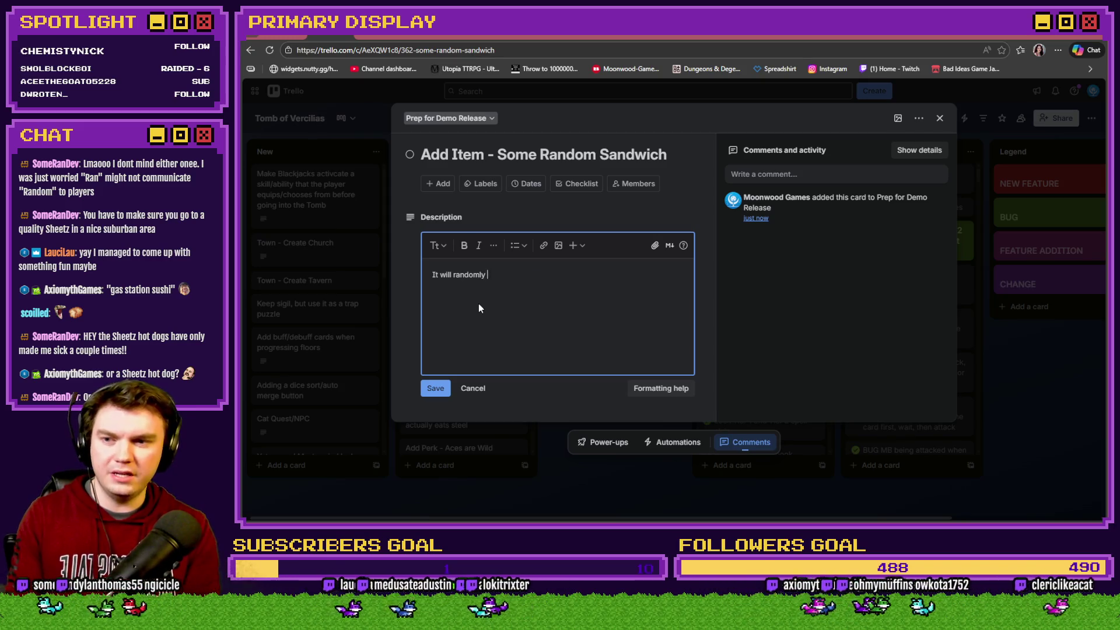
pyautogui.write('something good or bad, but must be consumed to find out')
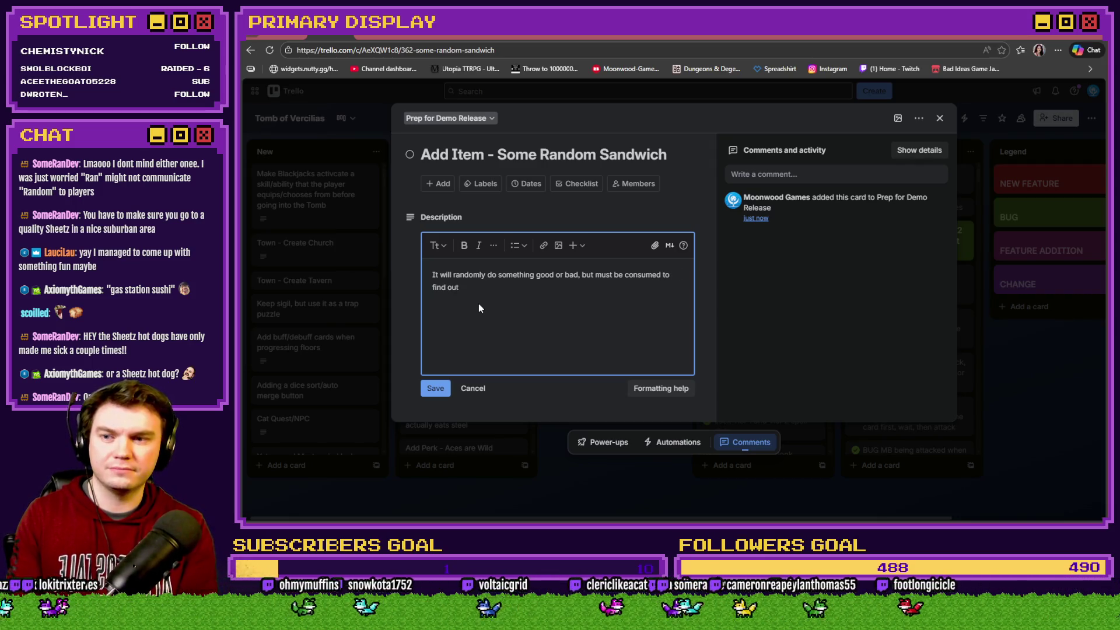
pyautogui.write('.')
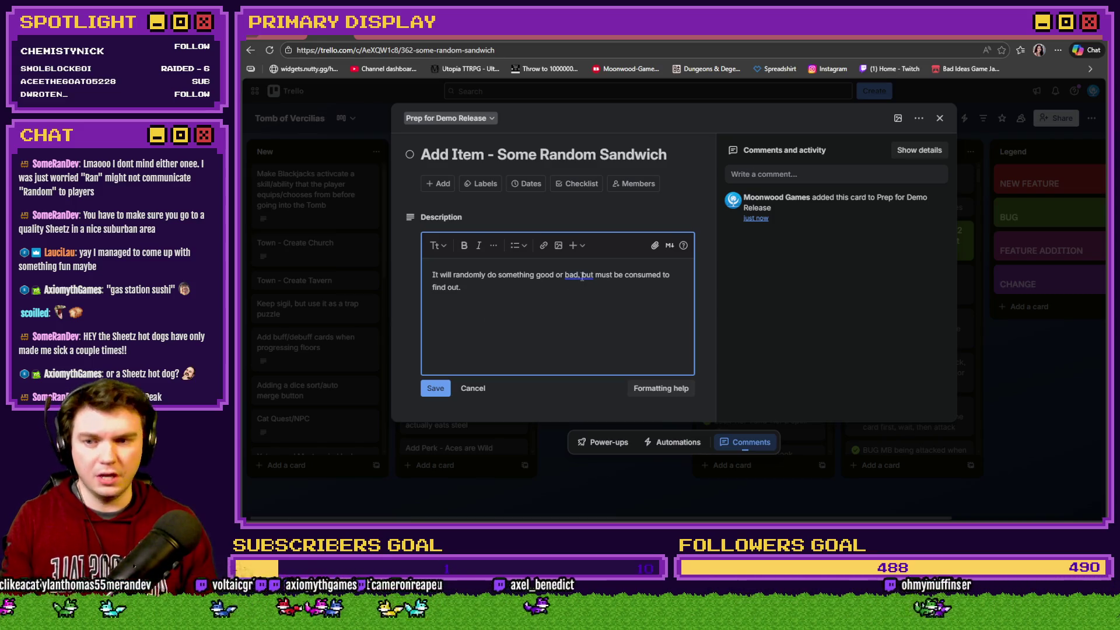
pyautogui.click(435, 387)
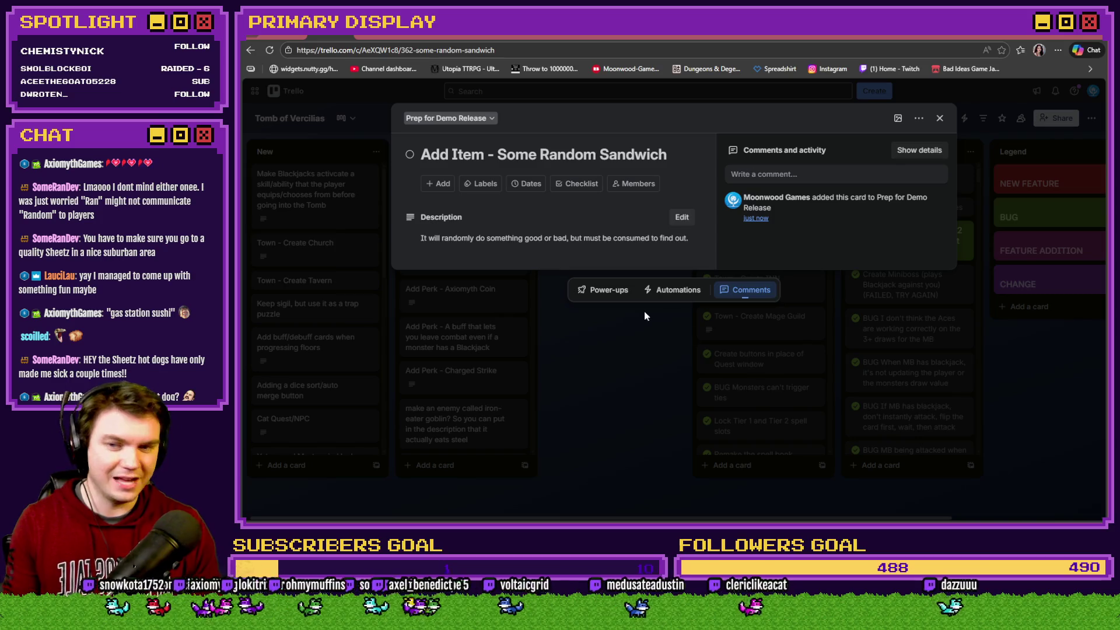
# Close the sandwich card and open the Add Perk - Axiomyth Coin card to review it
pyautogui.click(940, 119)
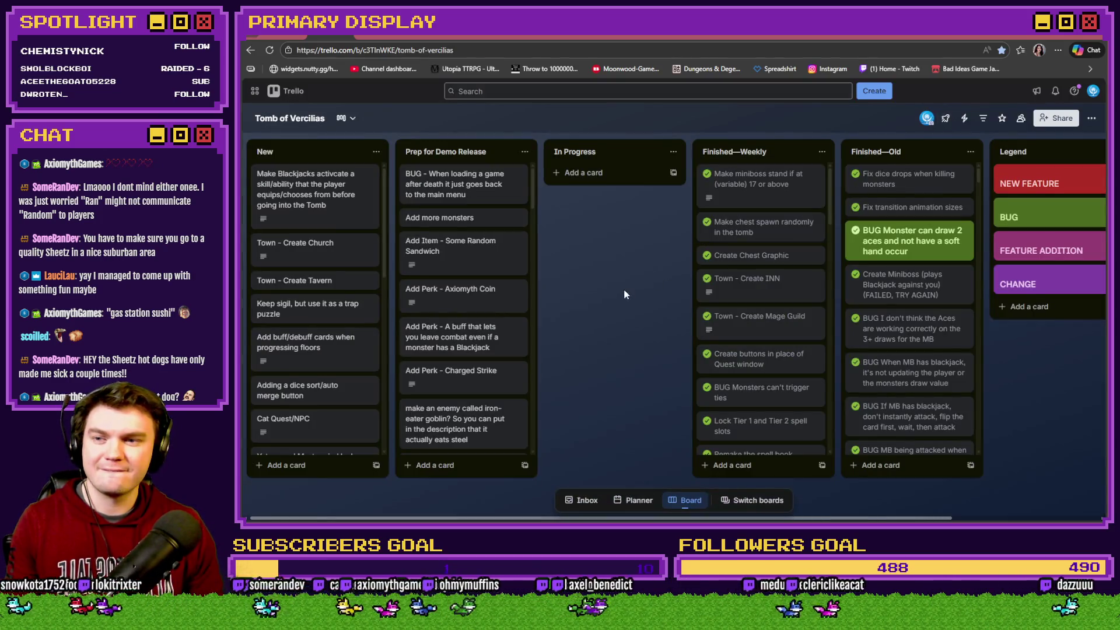
pyautogui.click(460, 296)
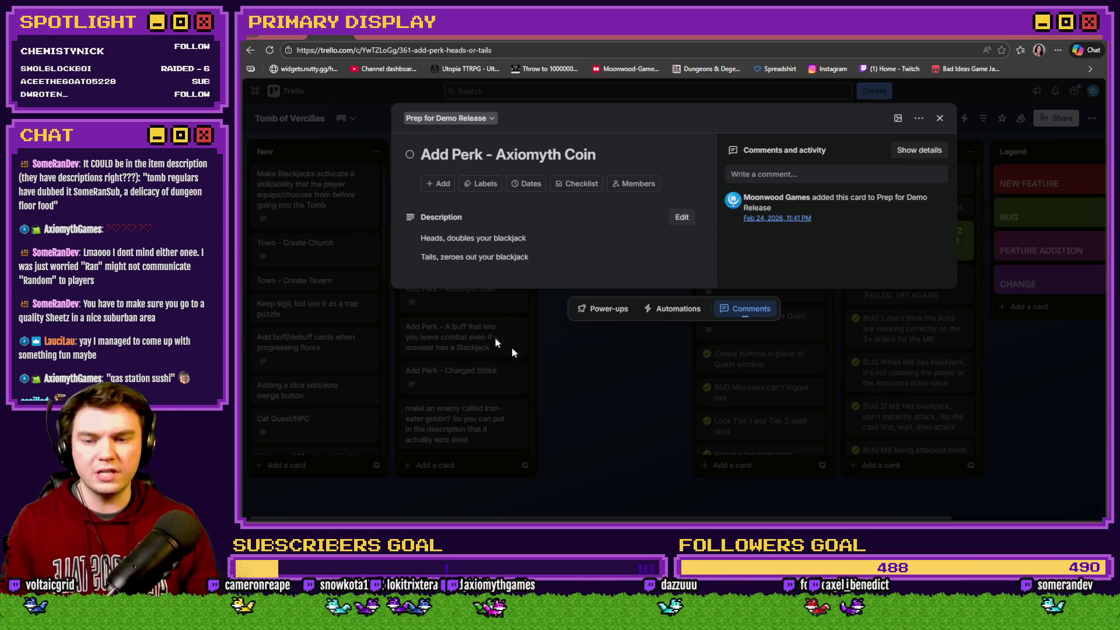
pyautogui.hotkey('alt', 'Tab')
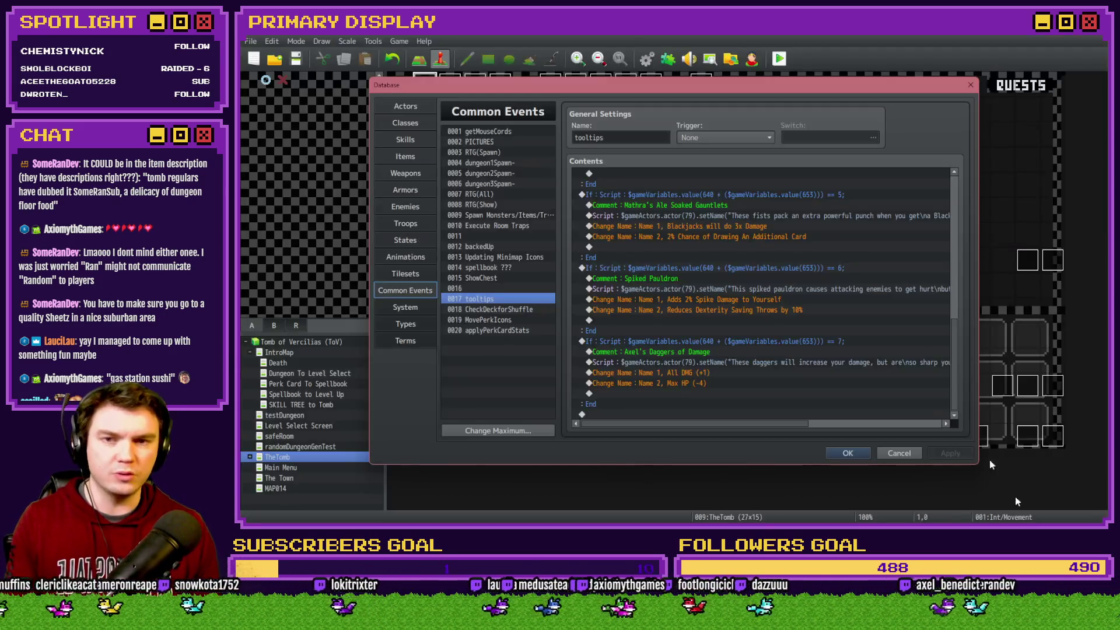
# Save and playtest the game, pick Mathra's Ale Soaked Gauntlet perk, then close the playtest
pyautogui.click(849, 453)
pyautogui.click(780, 60)
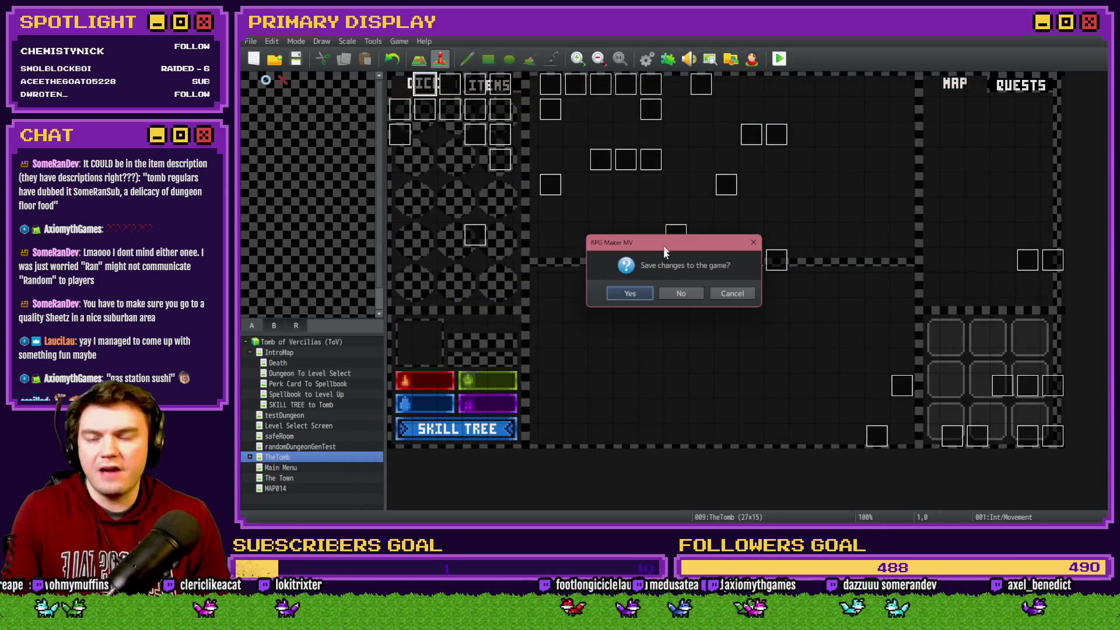
pyautogui.click(637, 292)
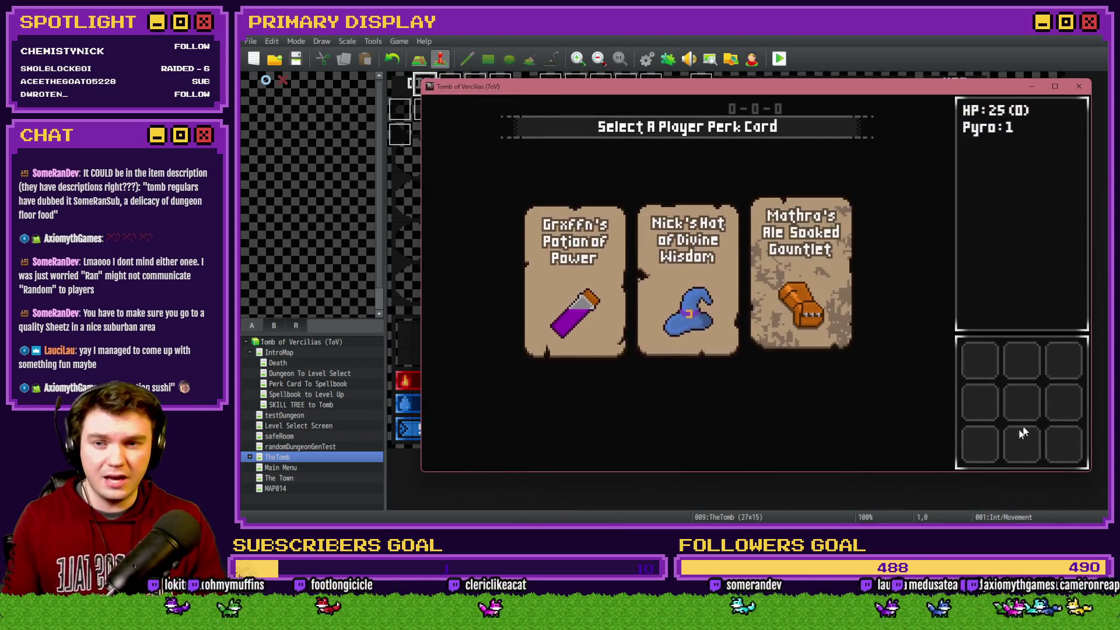
pyautogui.click(829, 274)
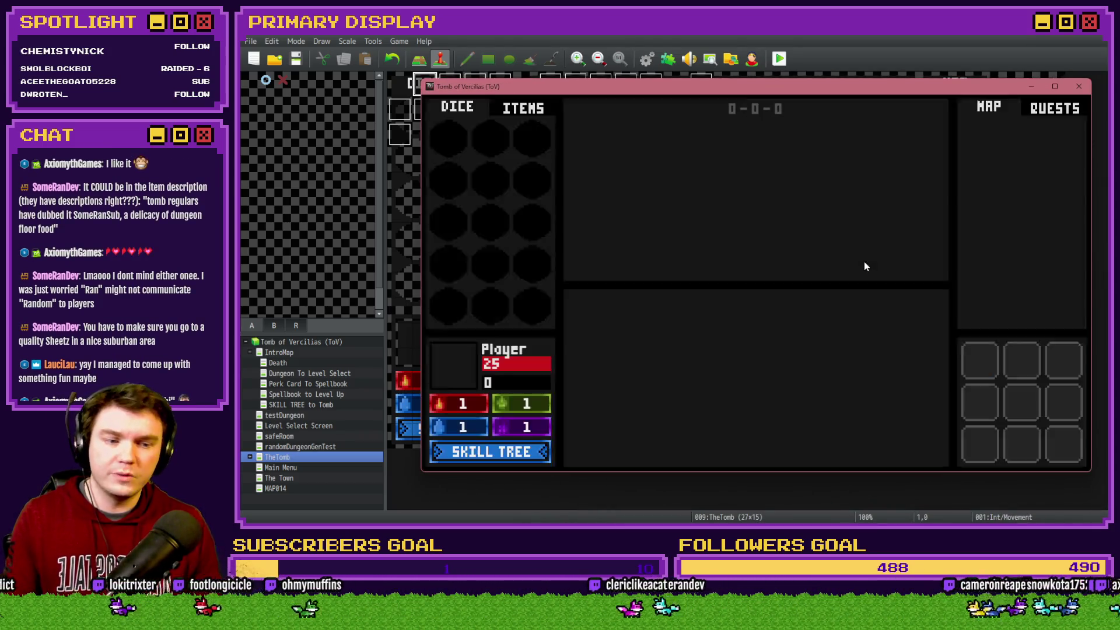
pyautogui.moveTo(982, 365)
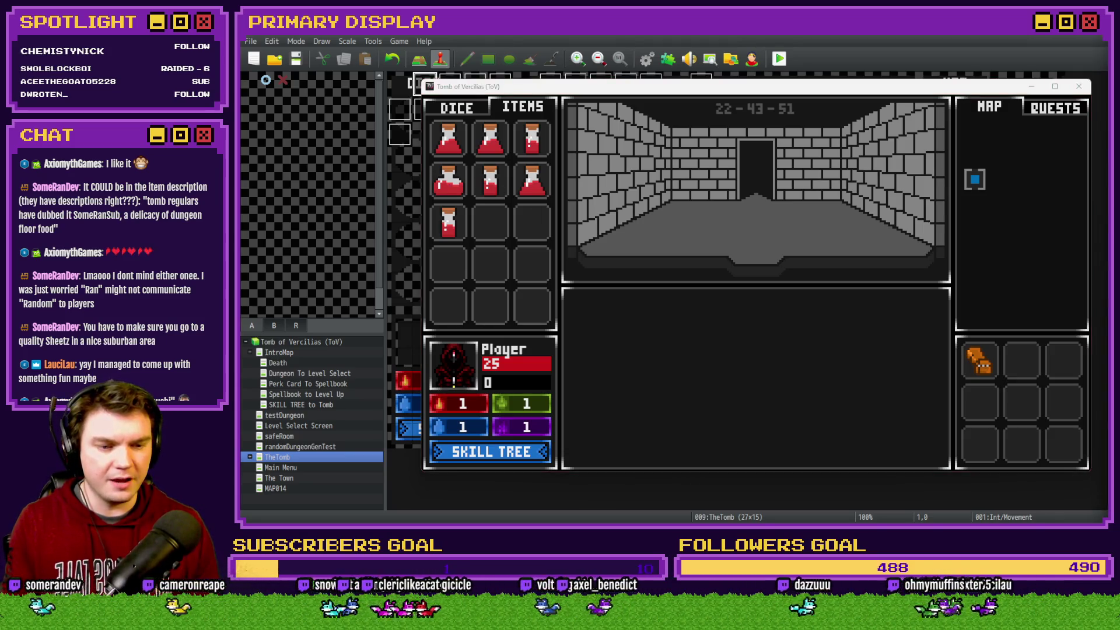
pyautogui.click(1079, 86)
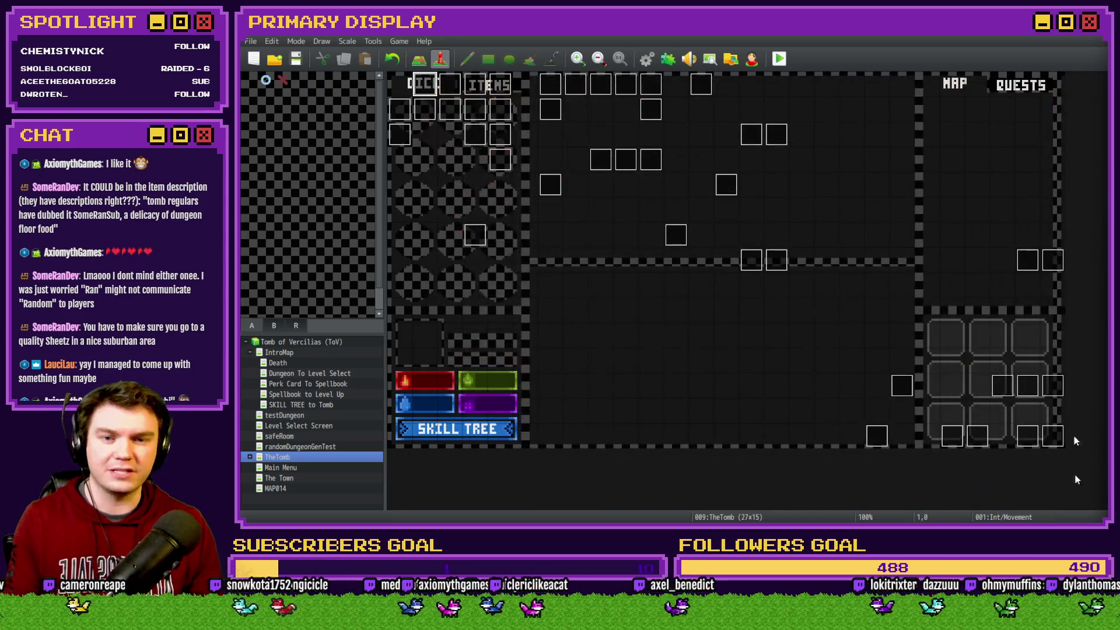
# Add the pasted 'delicacy of dungeon floor food' quote as a new paragraph in the sandwich card's description and save
pyautogui.hotkey('alt', 'Tab')
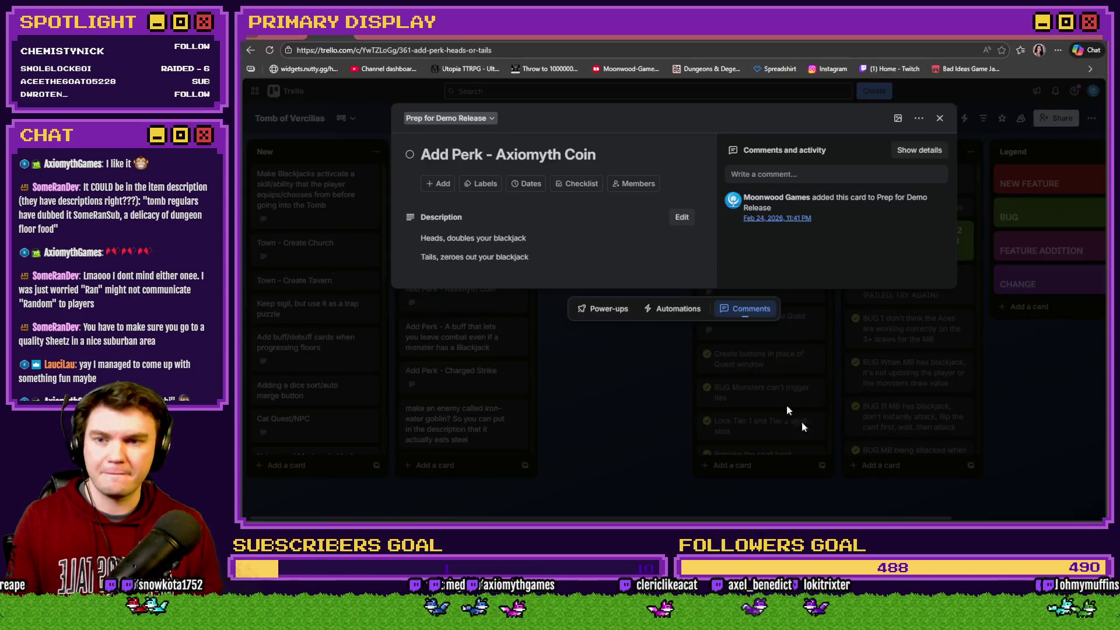
pyautogui.click(603, 359)
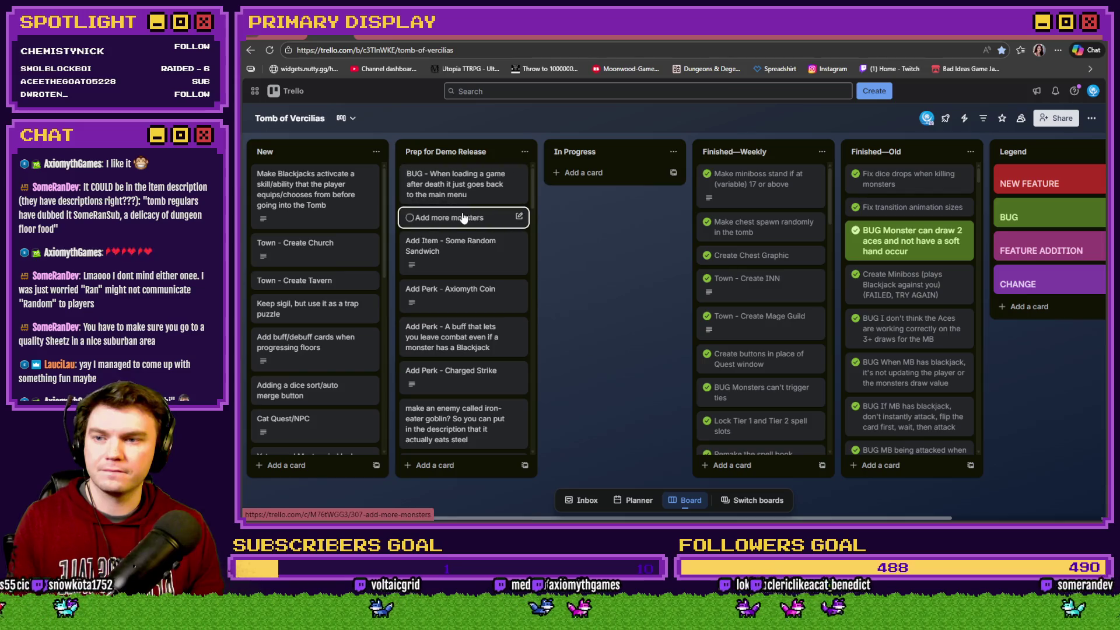
pyautogui.click(460, 245)
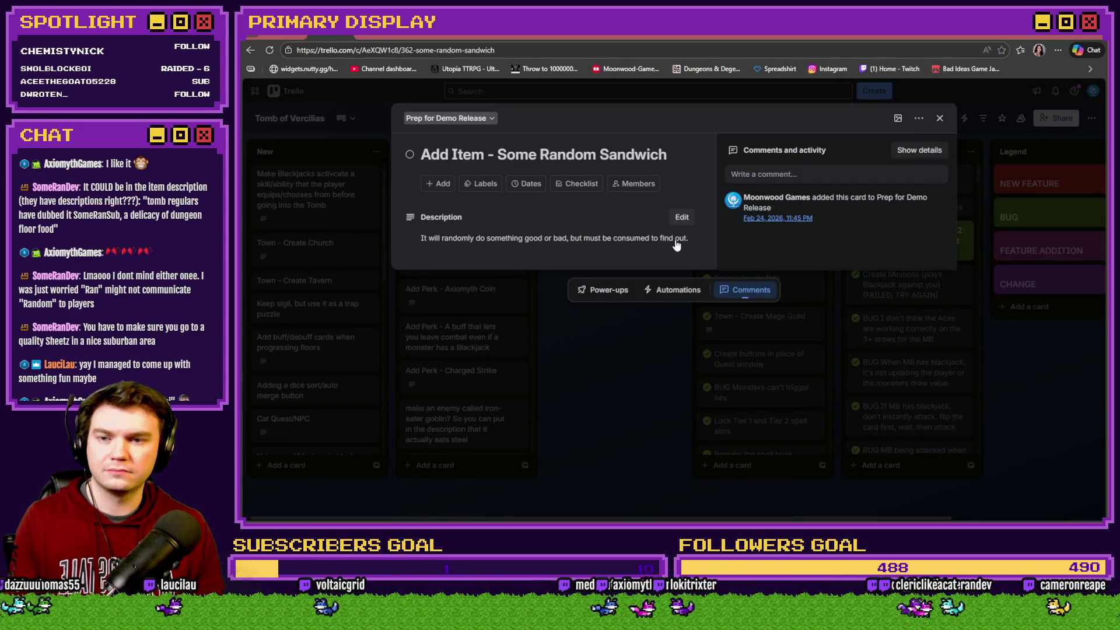
pyautogui.click(675, 241)
pyautogui.press('Return')
pyautogui.write('"tomb regulars have dubbed it SomeRanSub, a delicacy of dungeon floor food"')
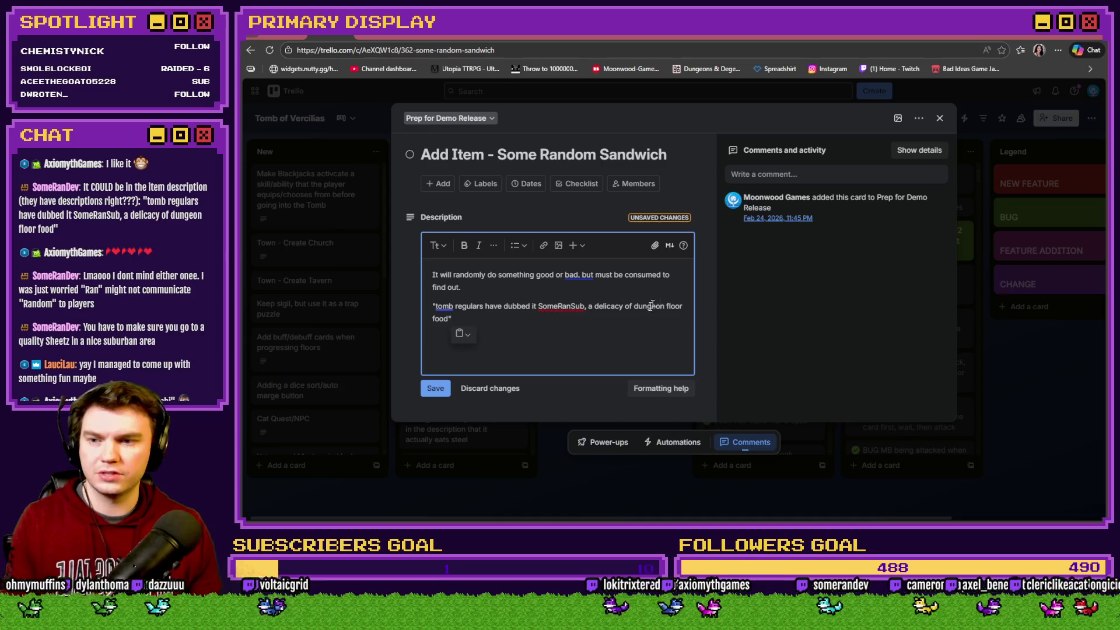
pyautogui.click(436, 389)
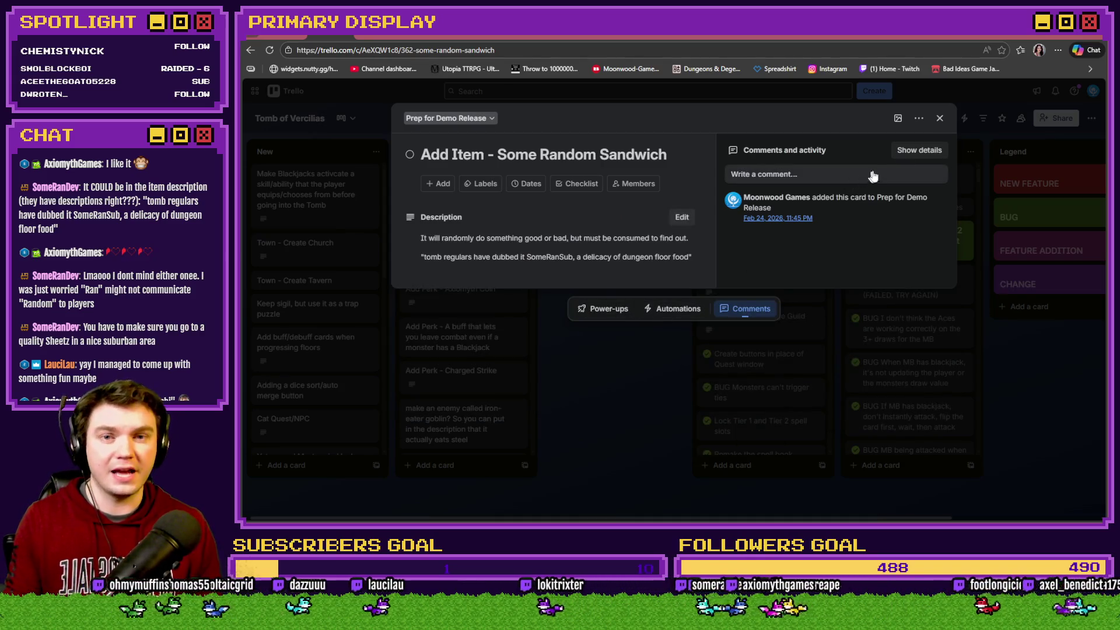
pyautogui.click(939, 118)
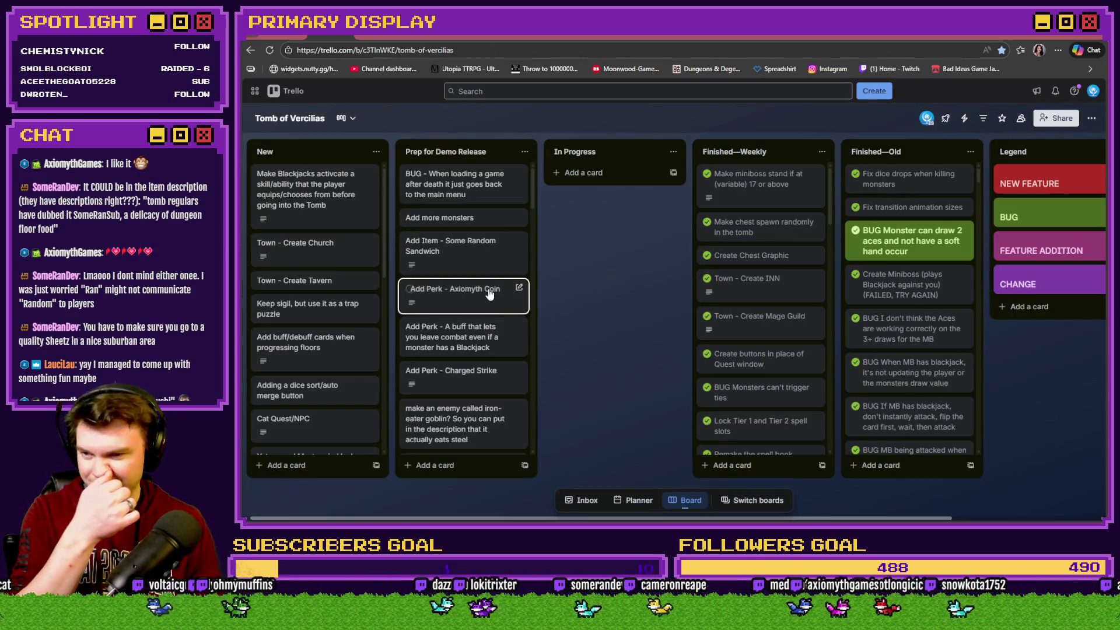
# Reopen the Add Perk - Axiomyth Coin card to review it, then close it
pyautogui.click(489, 295)
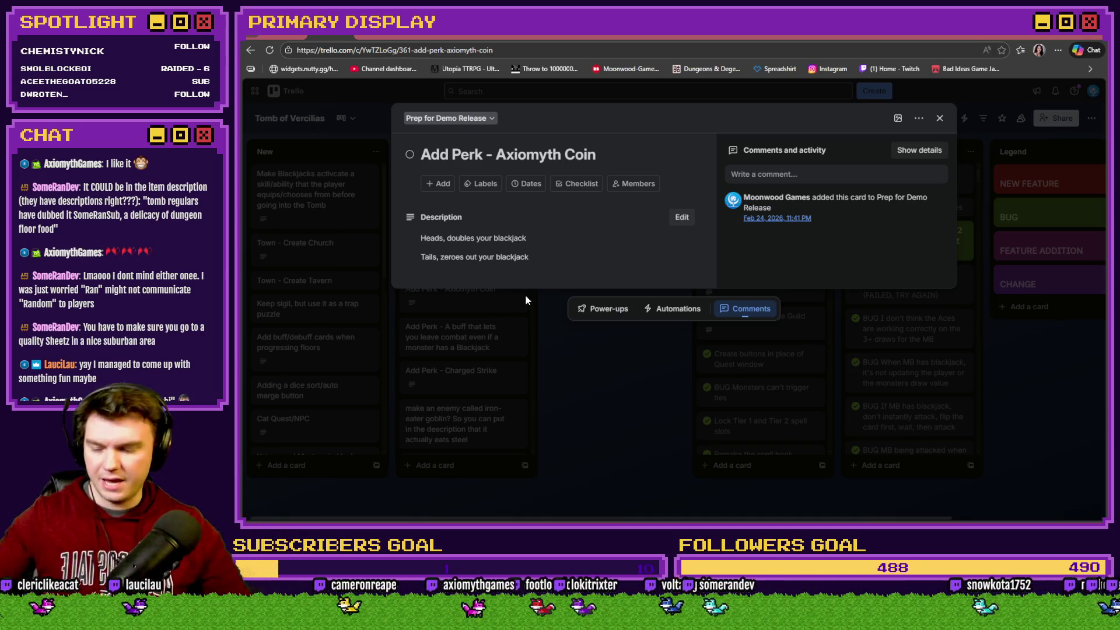
pyautogui.click(940, 119)
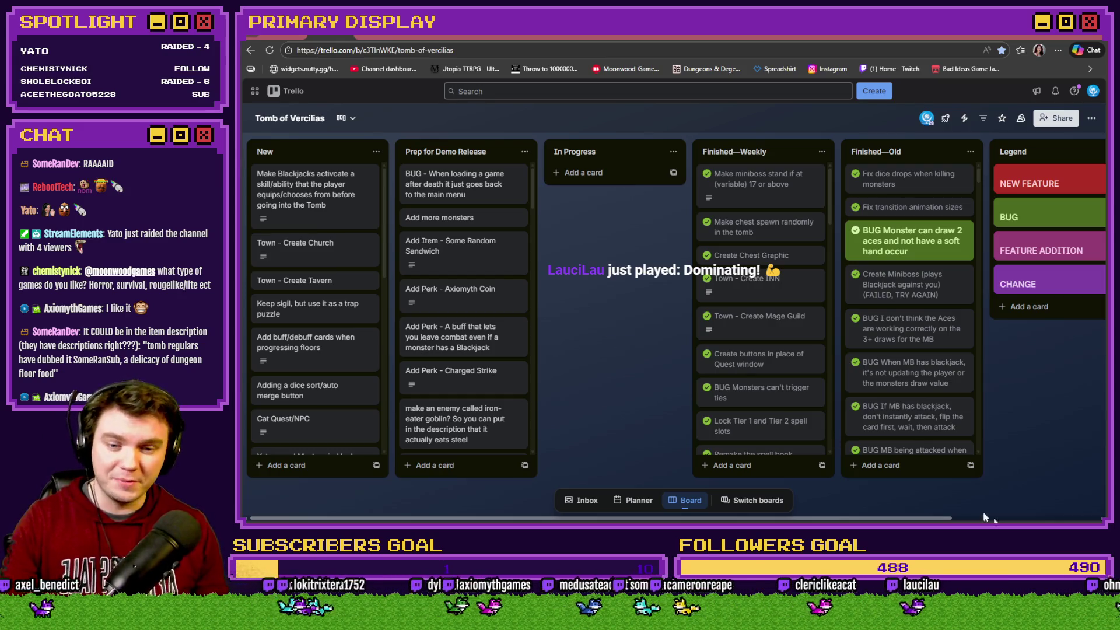
# Run a fullscreen playtest of the game through the perk-card selection, then close it
pyautogui.hotkey('alt', 'Tab')
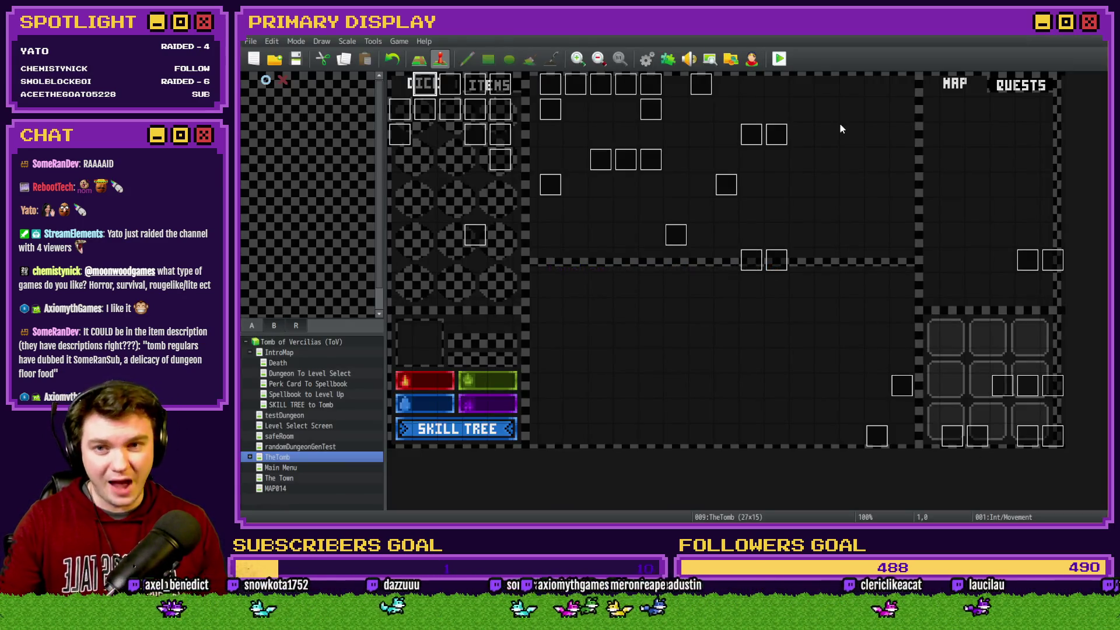
pyautogui.click(779, 58)
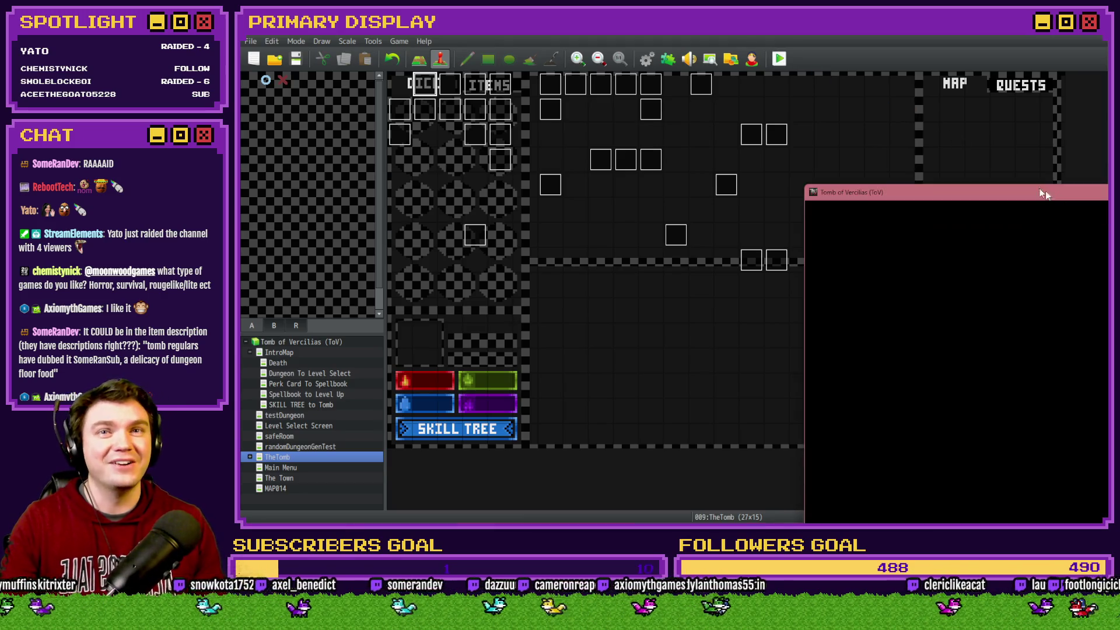
pyautogui.moveTo(1066, 190); pyautogui.dragTo(601, 74)
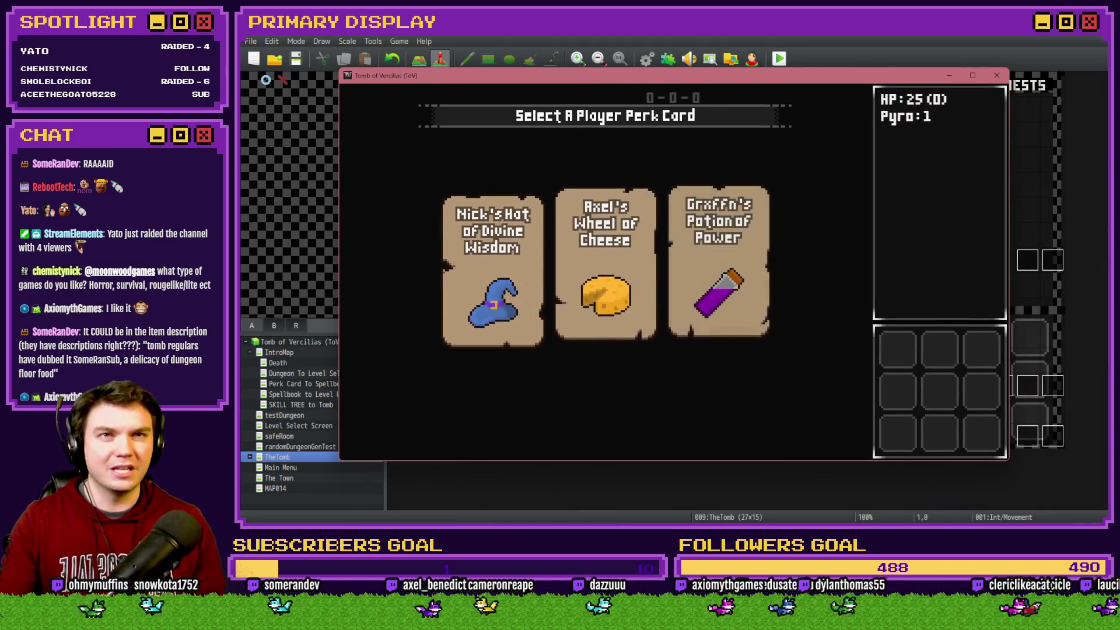
pyautogui.press('F4')
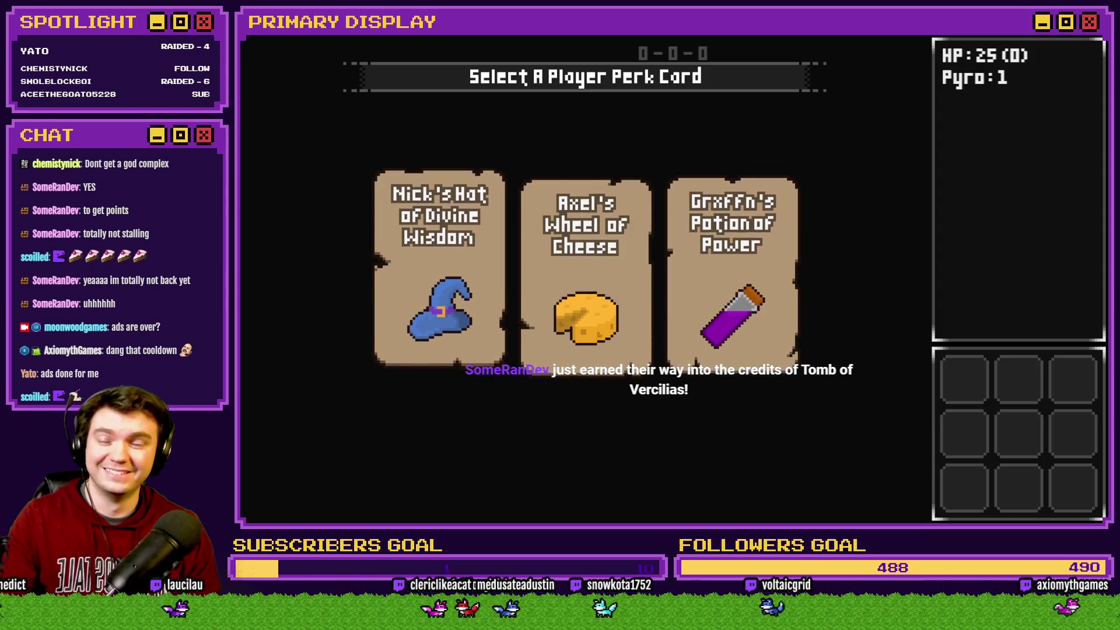
pyautogui.hotkey('alt', 'F4')
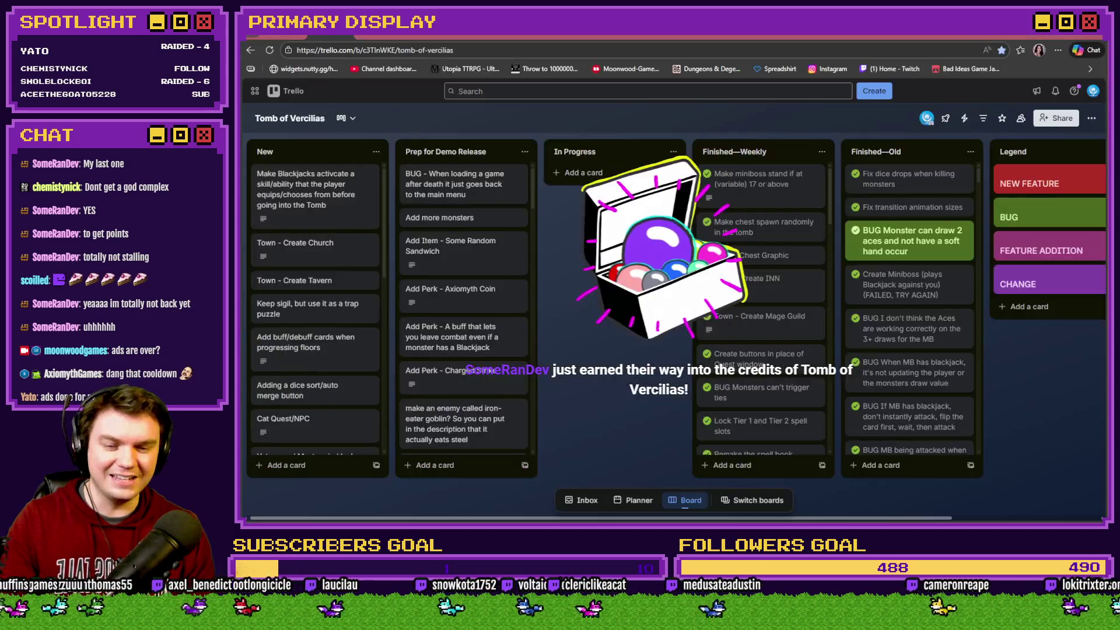
# In the Channel Point Credit Names card, move the viewer's x9 entry to the list top as x10
pyautogui.hotkey('alt', 'Tab')
pyautogui.scroll(-5, 301, 350)
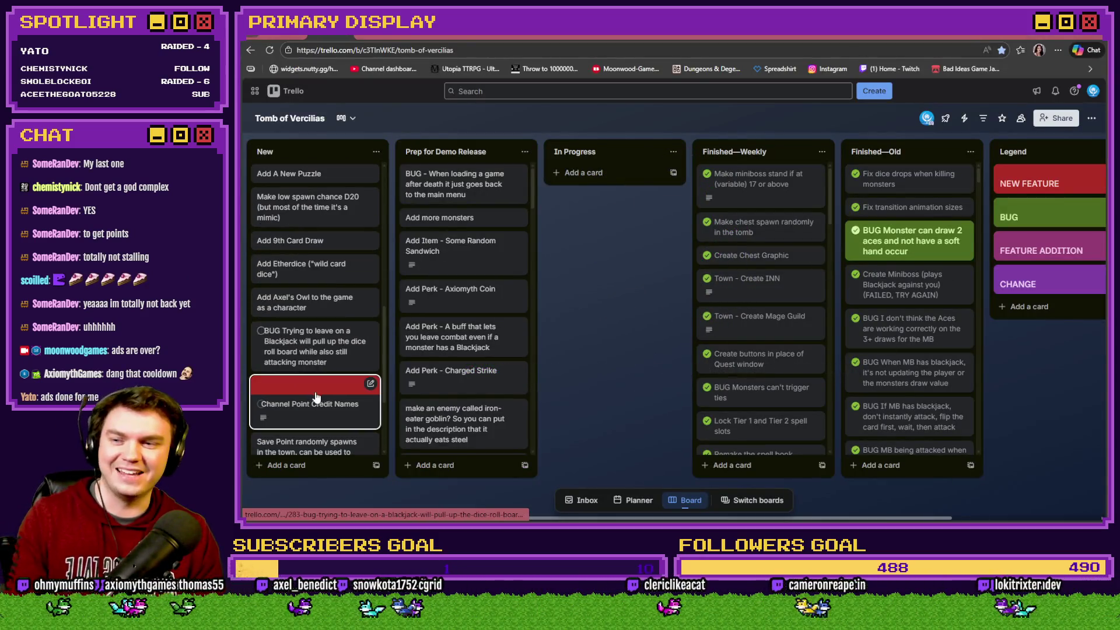
pyautogui.click(319, 394)
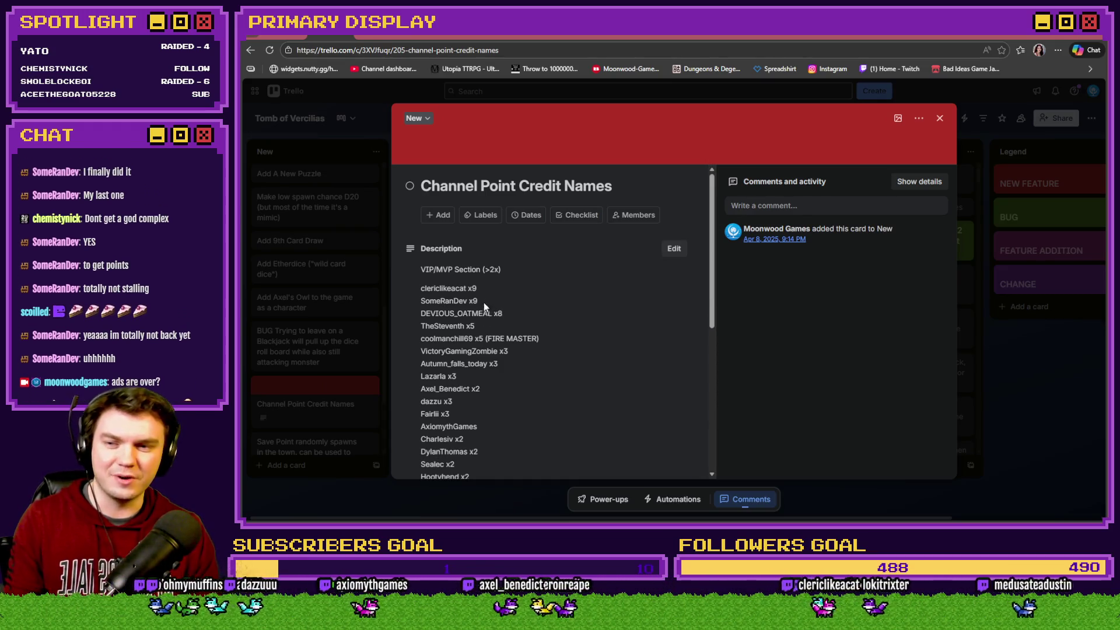
pyautogui.click(487, 307)
pyautogui.moveTo(501, 338); pyautogui.dragTo(433, 337)
pyautogui.hotkey('ctrl', 'c')
pyautogui.press('BackSpace')
pyautogui.press('BackSpace')
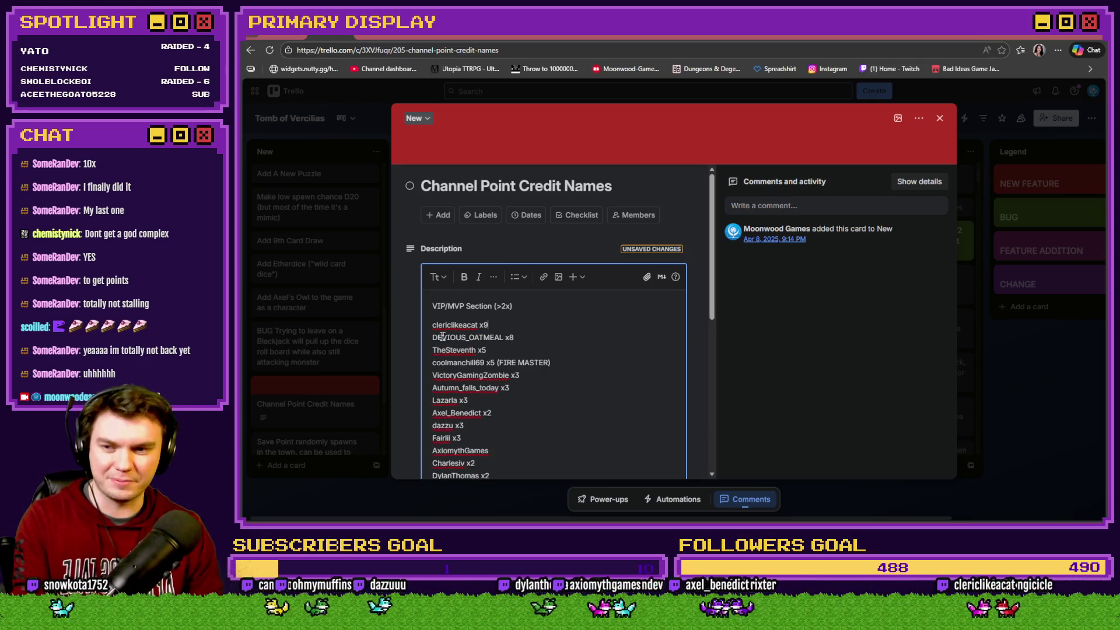
pyautogui.press('Return')
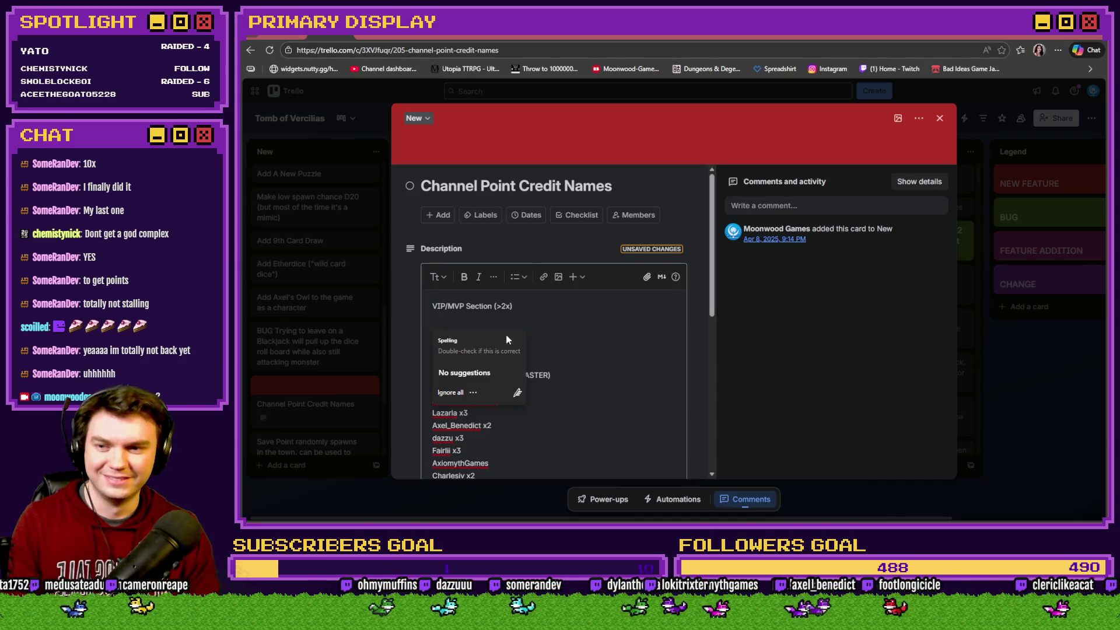
pyautogui.click(537, 335)
pyautogui.hotkey('ctrl', 'v')
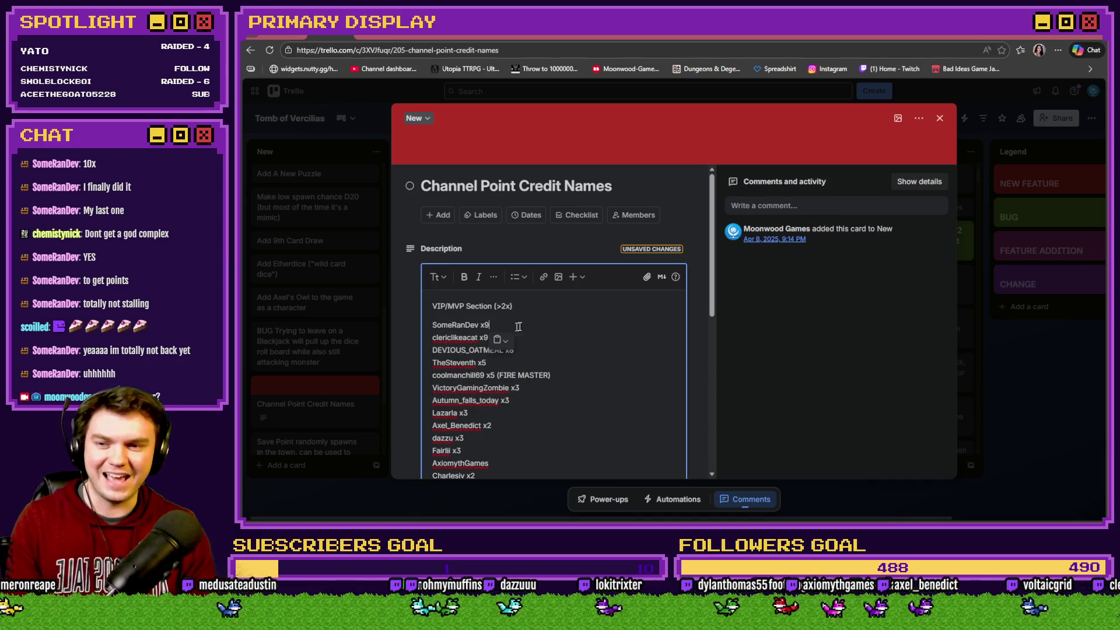
pyautogui.press('BackSpace')
pyautogui.write('10')
# Save the updated credit names description and close the card
pyautogui.click(512, 340)
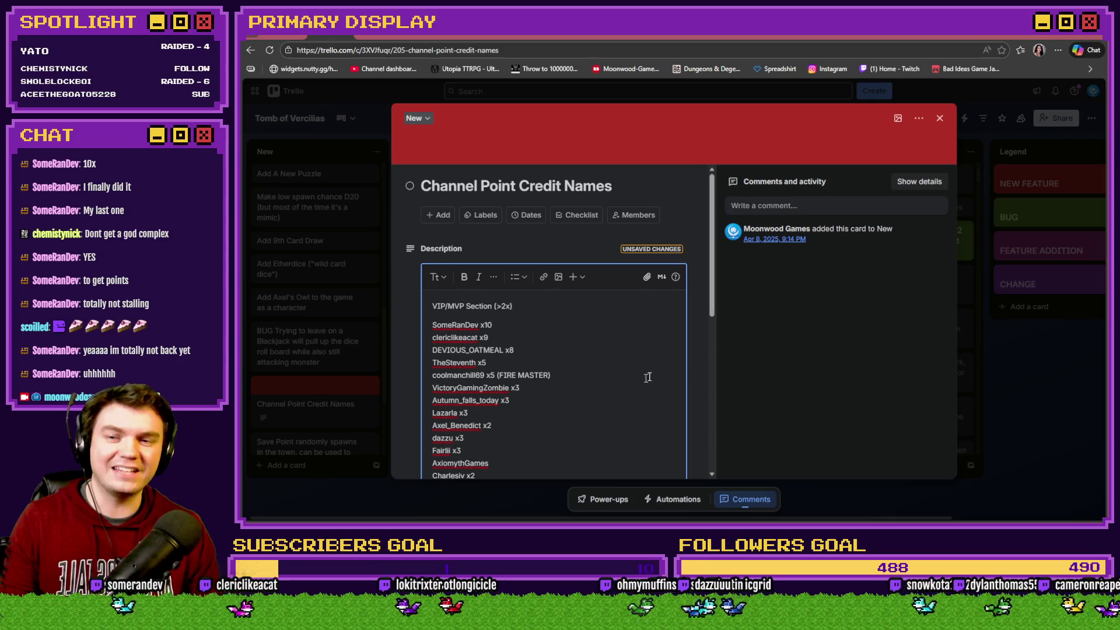
pyautogui.scroll(-3, 694, 364)
pyautogui.scroll(-3, 694, 364)
pyautogui.click(435, 445)
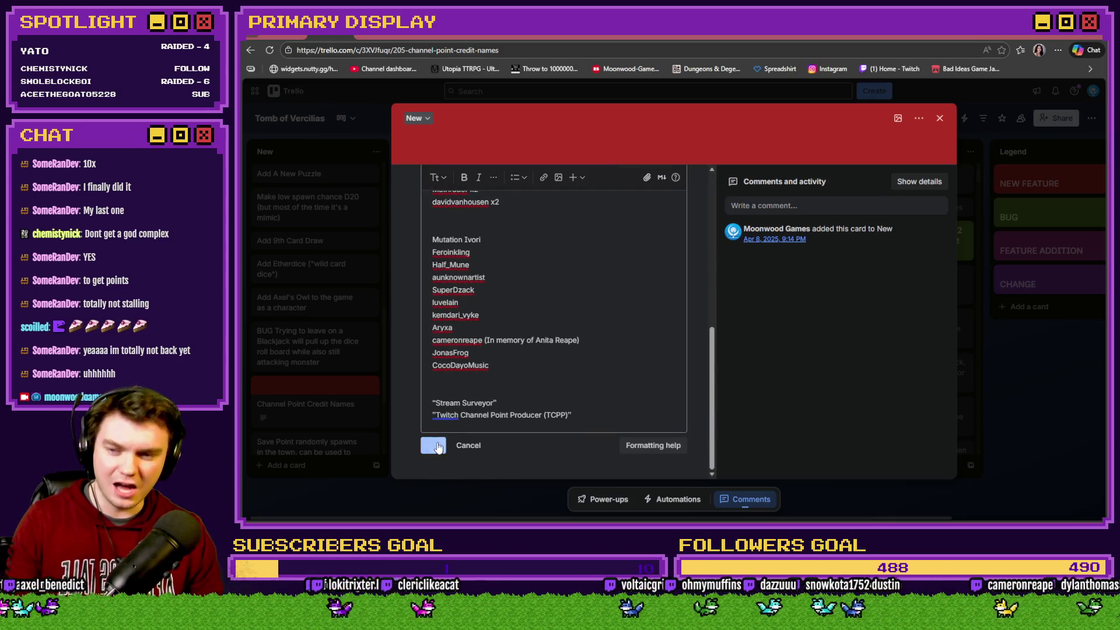
pyautogui.scroll(2, 690, 409)
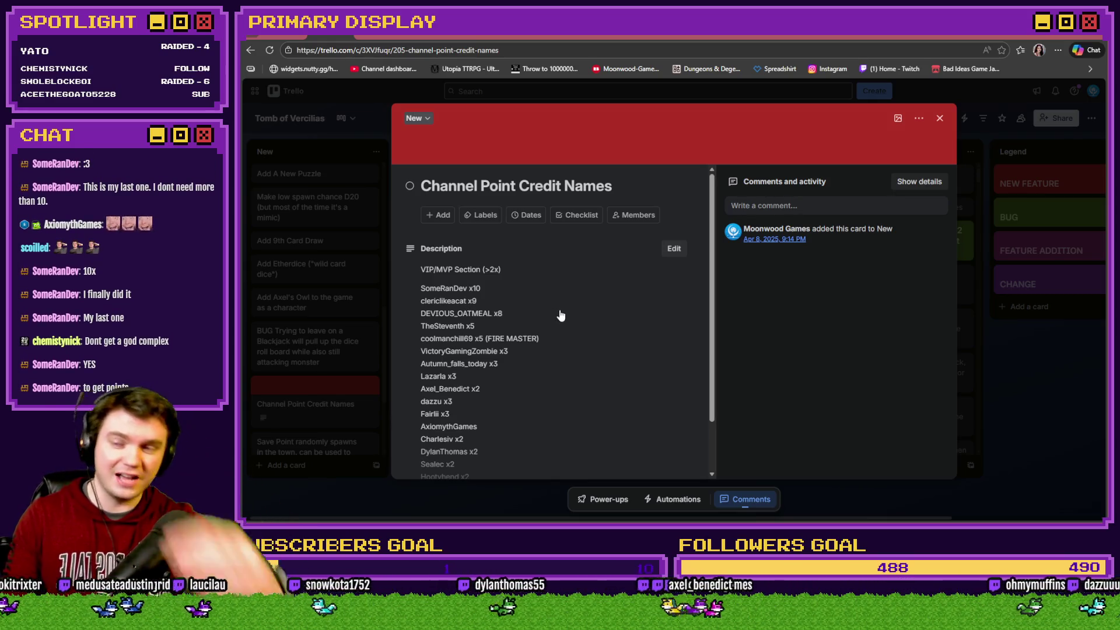
pyautogui.click(939, 118)
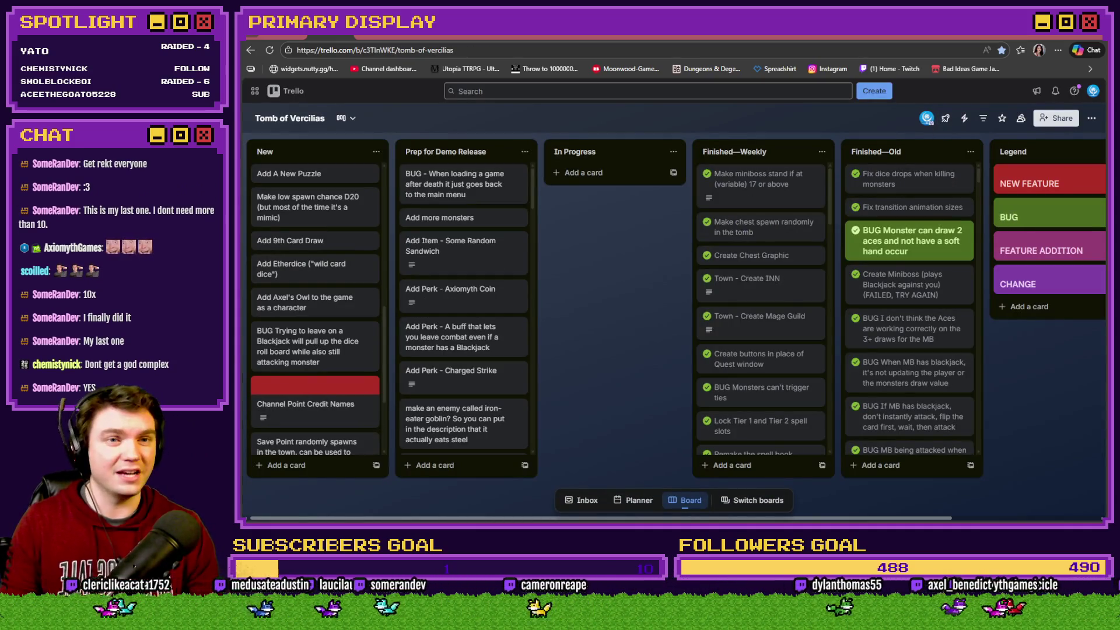